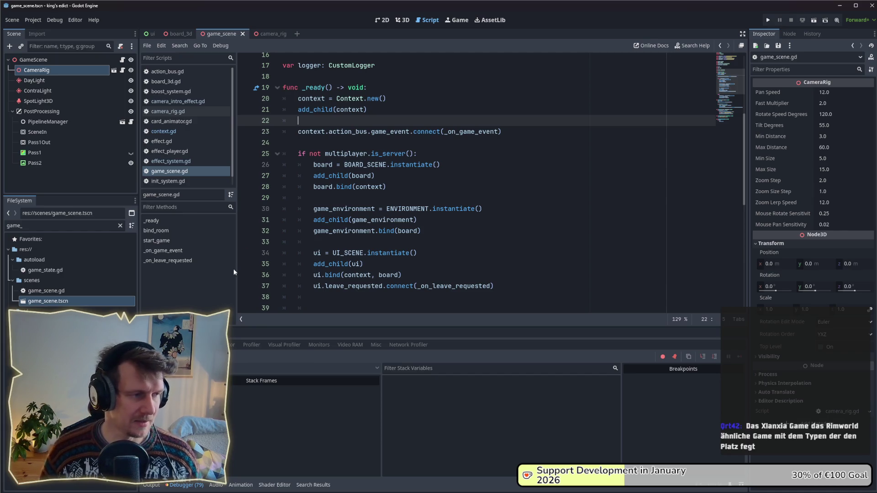
Clear the 'game_' FileSystem filter so the full project file tree is listed
{"action": "double_click", "coordinate": [59, 227]}
{"action": "key", "text": "BackSpace"}
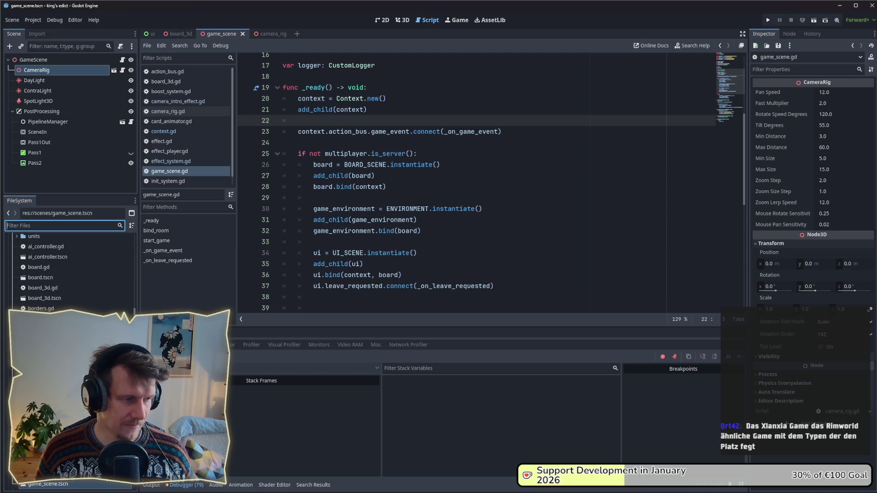
{"action": "scroll", "coordinate": [69, 275], "scroll_direction": "down", "scroll_amount": 2}
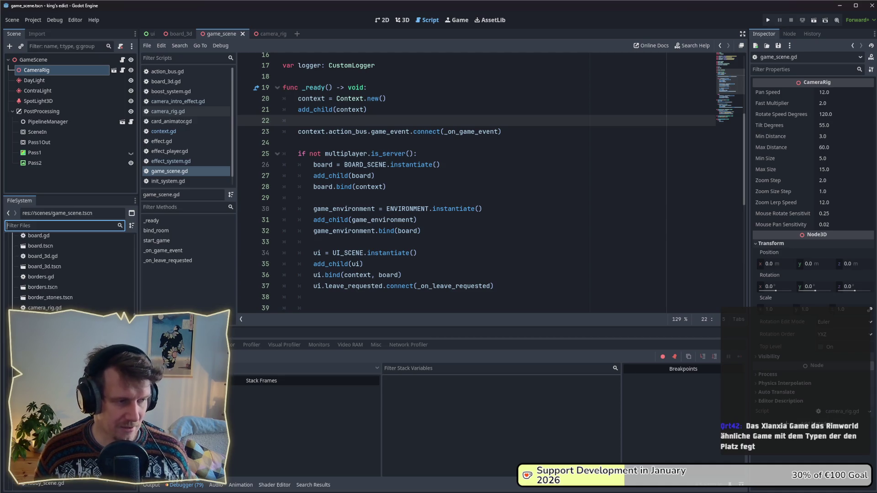
{"action": "scroll", "coordinate": [69, 274], "scroll_direction": "down", "scroll_amount": 2}
{"action": "scroll", "coordinate": [69, 274], "scroll_direction": "down", "scroll_amount": 5}
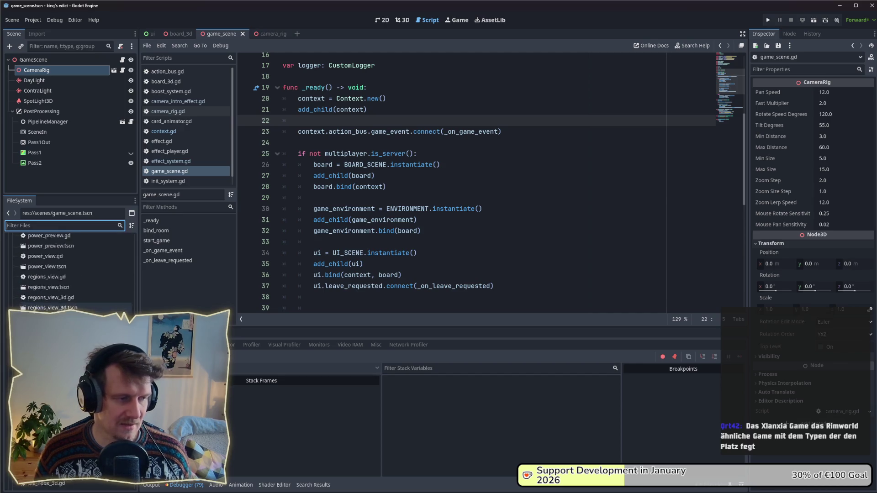
{"action": "scroll", "coordinate": [68, 273], "scroll_direction": "down", "scroll_amount": 5}
{"action": "scroll", "coordinate": [40, 262], "scroll_direction": "down", "scroll_amount": 3}
{"action": "scroll", "coordinate": [39, 262], "scroll_direction": "down", "scroll_amount": 2}
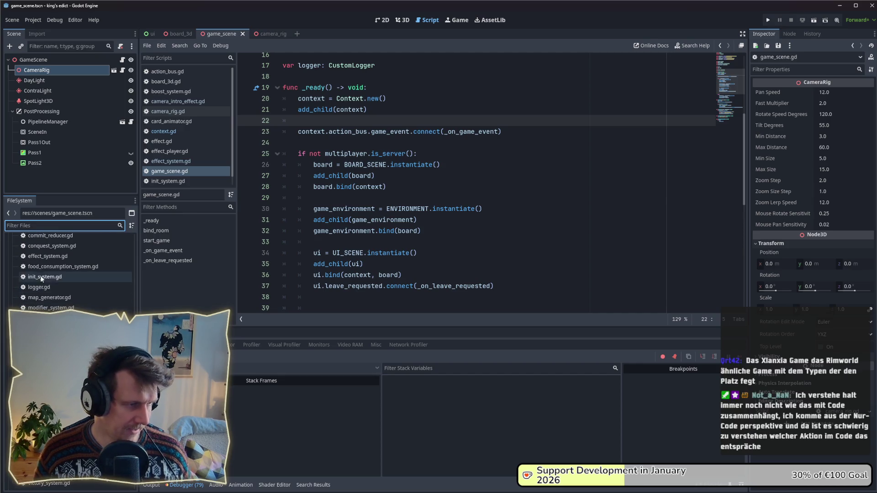
{"action": "scroll", "coordinate": [40, 261], "scroll_direction": "up", "scroll_amount": 2}
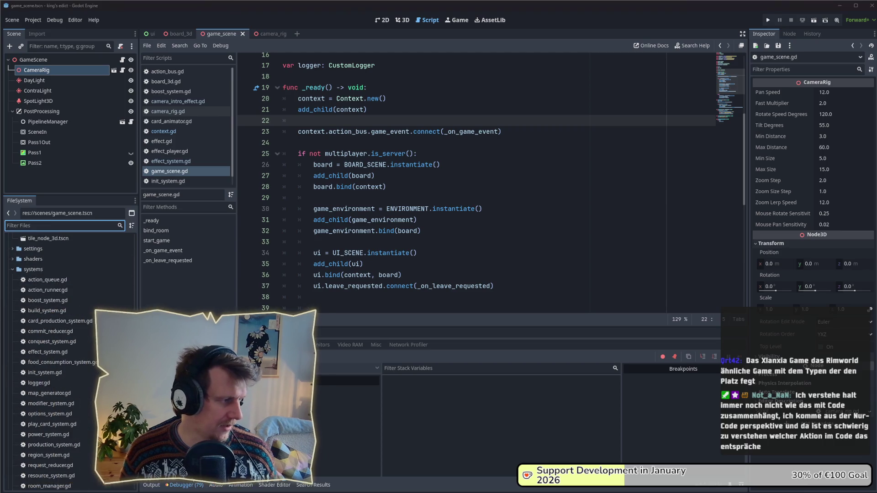
{"action": "scroll", "coordinate": [46, 298], "scroll_direction": "down", "scroll_amount": 3}
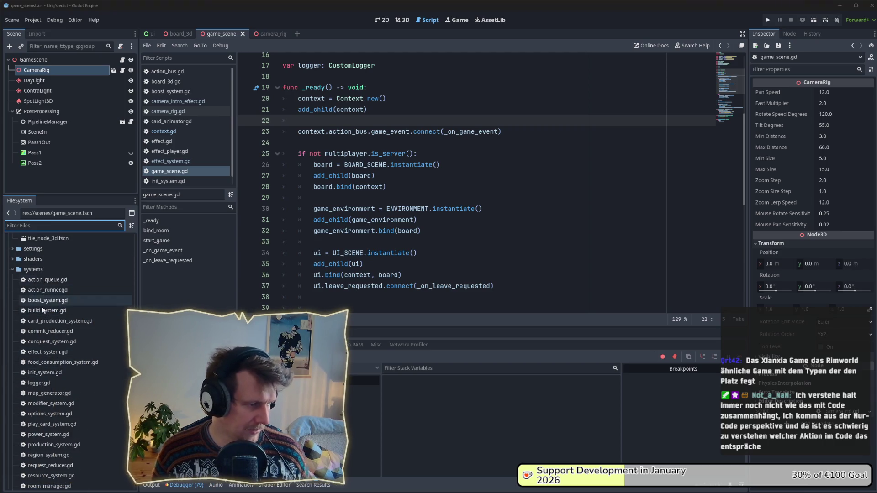
{"action": "scroll", "coordinate": [50, 322], "scroll_direction": "up", "scroll_amount": 1}
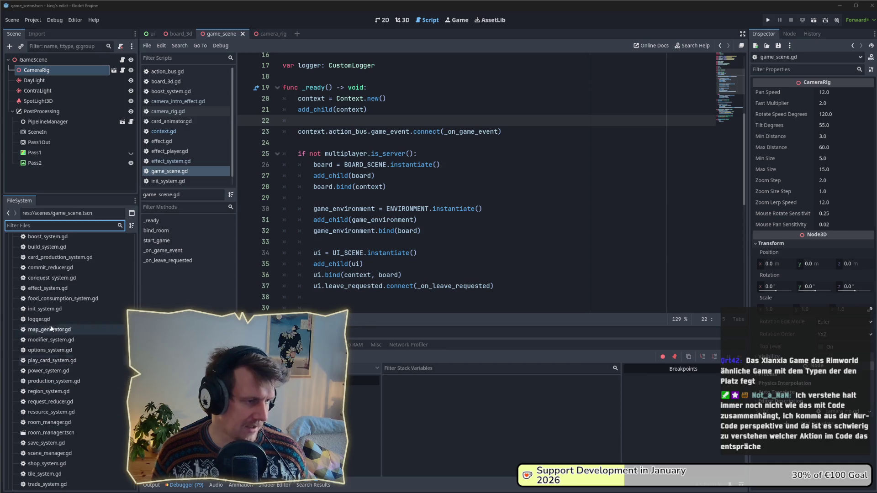
{"action": "scroll", "coordinate": [41, 285], "scroll_direction": "down", "scroll_amount": 1}
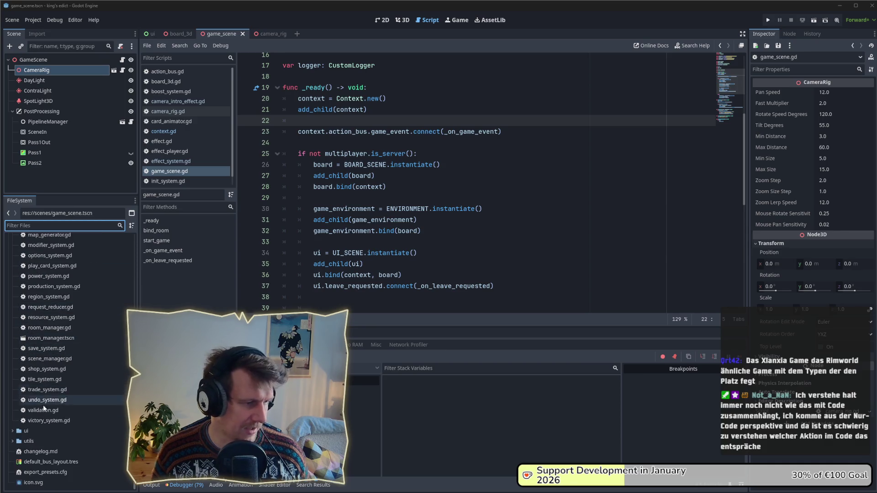
{"action": "scroll", "coordinate": [43, 405], "scroll_direction": "up", "scroll_amount": 2}
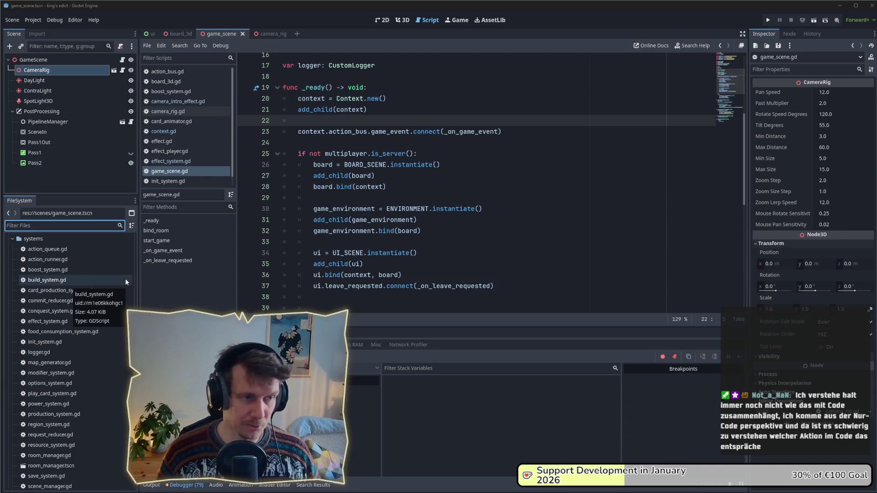
{"action": "scroll", "coordinate": [100, 270], "scroll_direction": "up", "scroll_amount": 2}
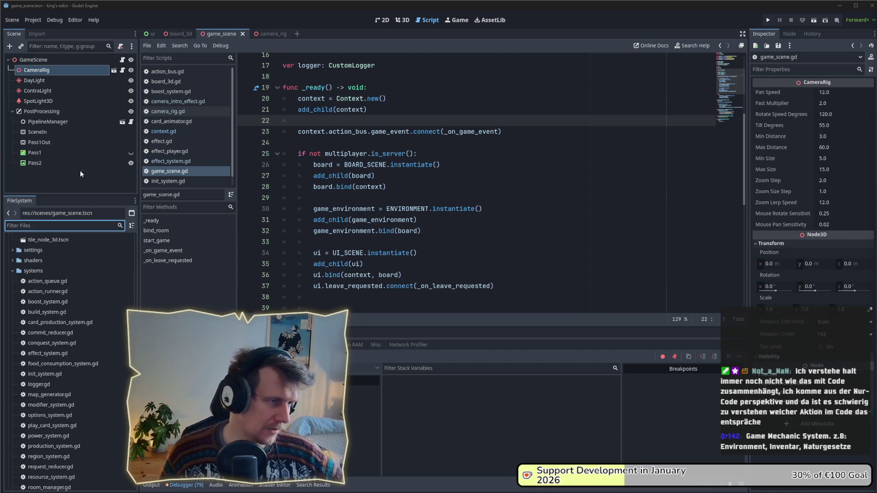
Select the GameScene root node to show its properties in the Inspector
{"action": "left_click", "coordinate": [26, 62]}
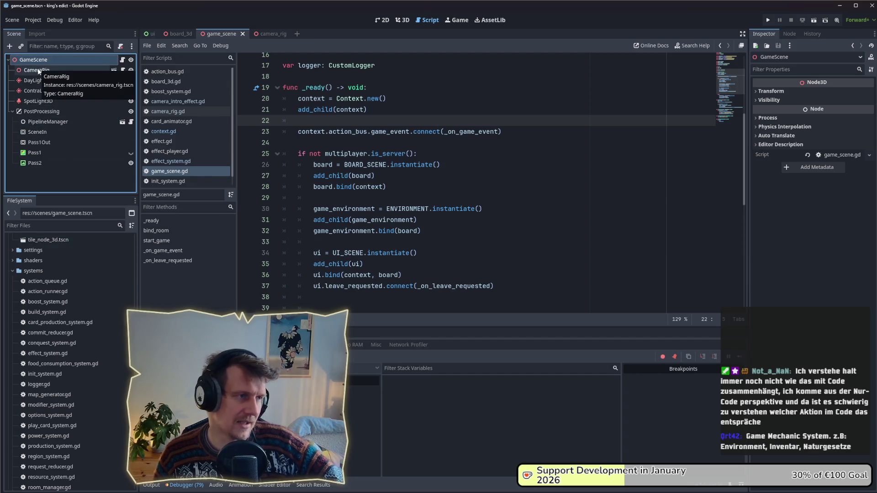
{"action": "left_click", "coordinate": [122, 61]}
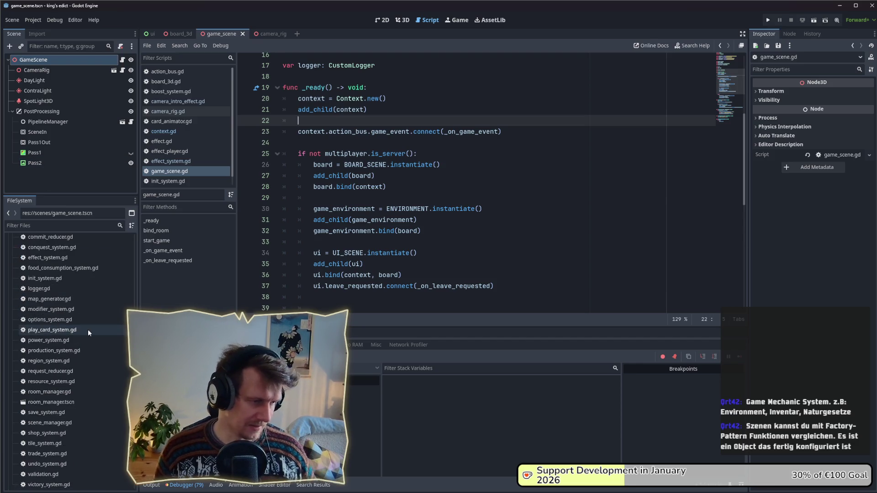
{"action": "scroll", "coordinate": [86, 327], "scroll_direction": "down", "scroll_amount": 3}
{"action": "scroll", "coordinate": [81, 332], "scroll_direction": "down", "scroll_amount": 2}
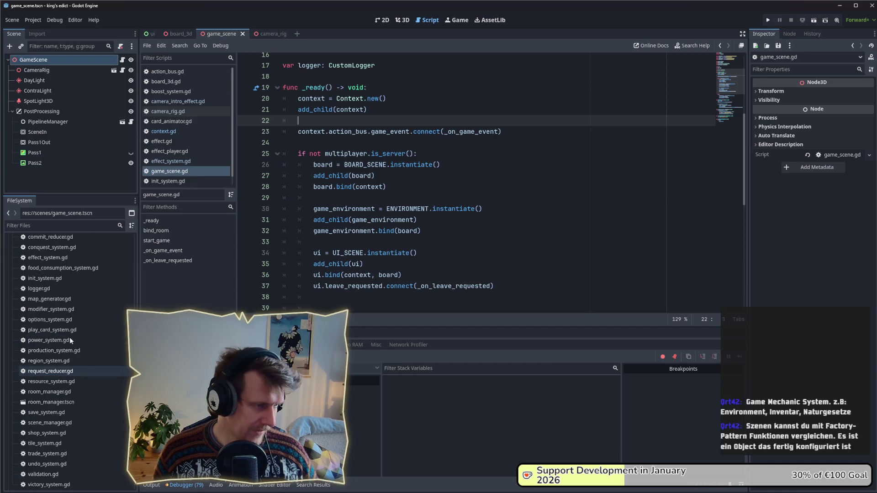
{"action": "scroll", "coordinate": [71, 339], "scroll_direction": "up", "scroll_amount": 3}
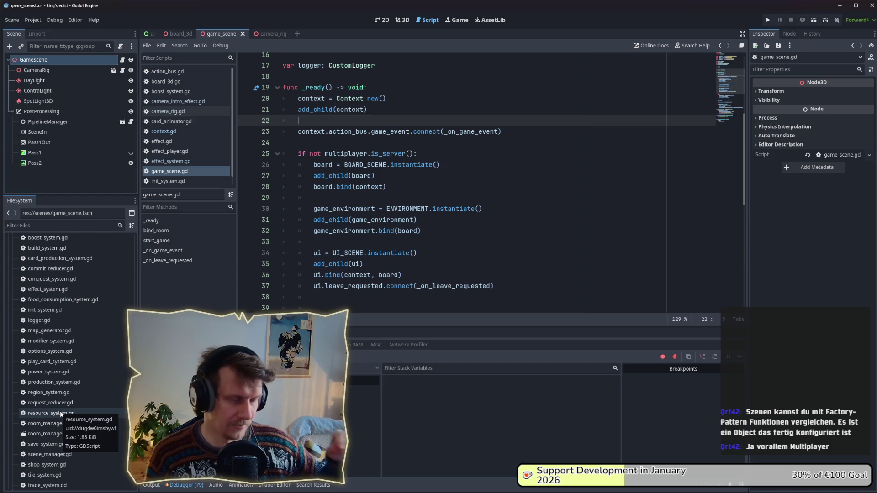
Open resource_system.gd from the systems folder in the script editor
{"action": "double_click", "coordinate": [60, 413]}
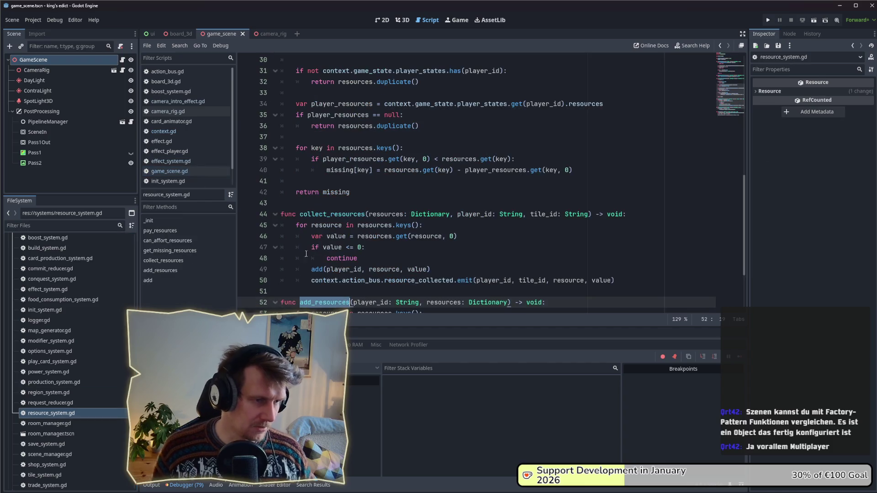
{"action": "scroll", "coordinate": [362, 207], "scroll_direction": "up", "scroll_amount": 5}
{"action": "scroll", "coordinate": [361, 206], "scroll_direction": "up", "scroll_amount": 5}
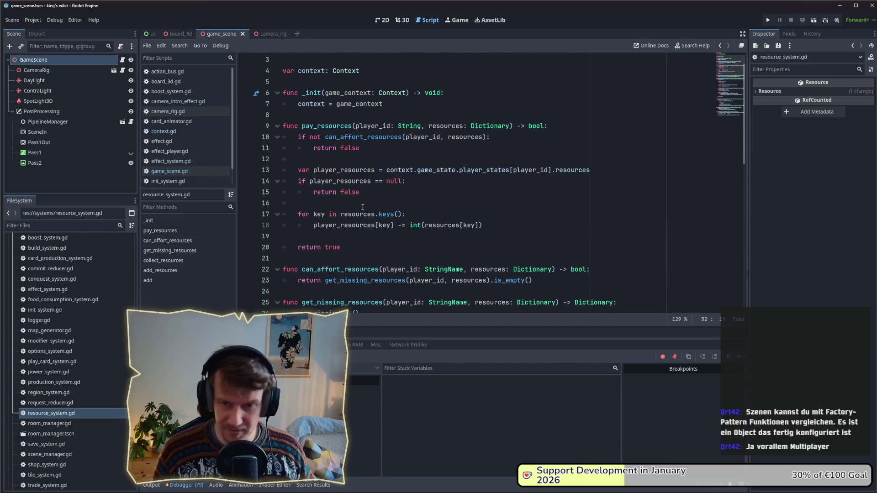
{"action": "scroll", "coordinate": [358, 172], "scroll_direction": "up", "scroll_amount": 1}
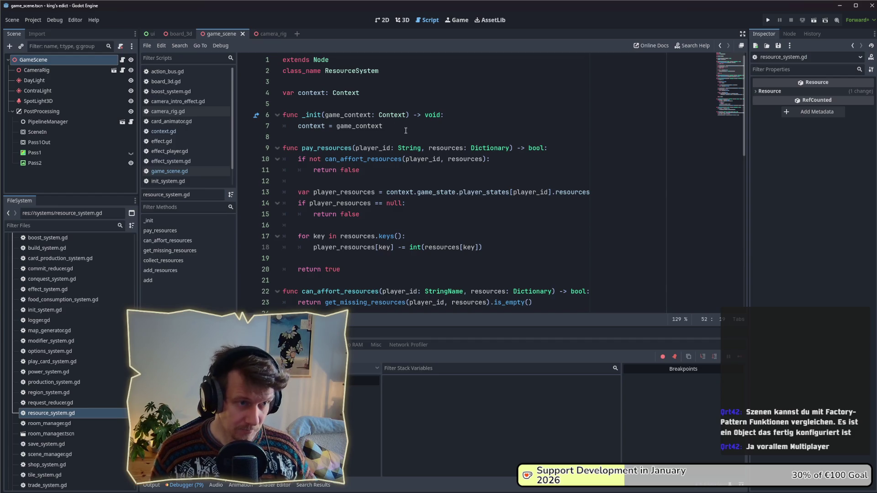
{"action": "left_click_drag", "start_coordinate": [346, 269], "coordinate": [277, 149]}
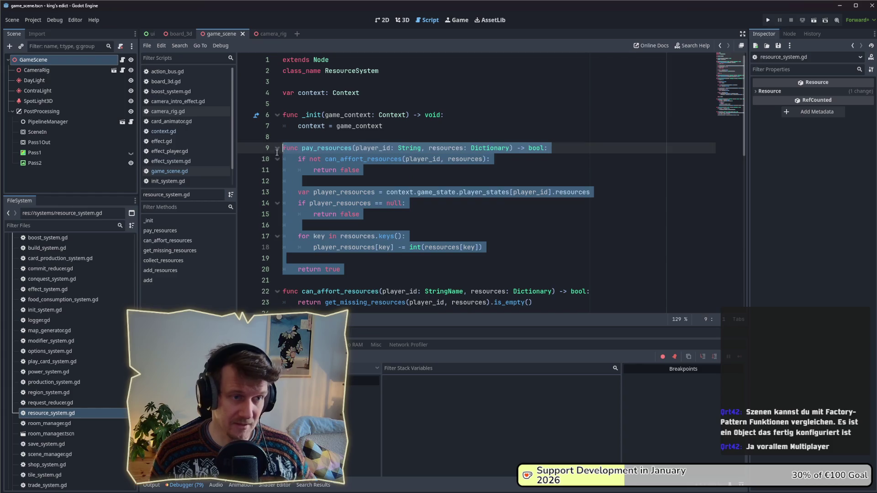
{"action": "left_click", "coordinate": [445, 224]}
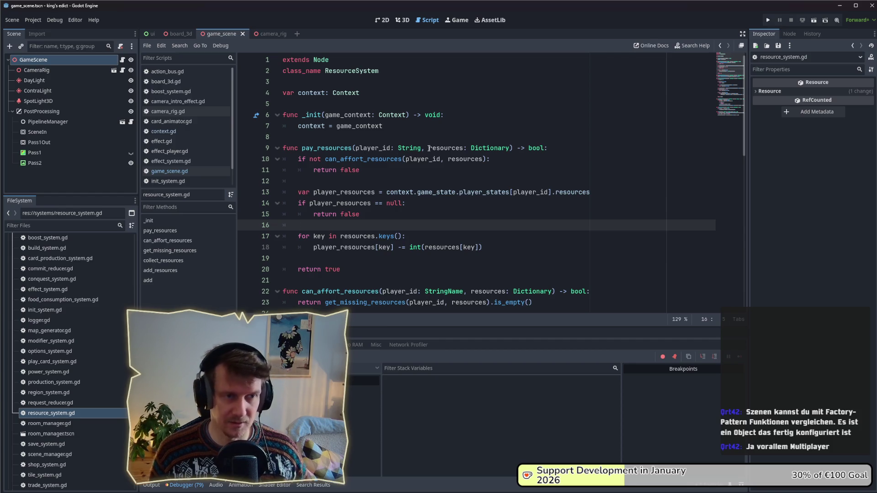
{"action": "scroll", "coordinate": [432, 215], "scroll_direction": "down", "scroll_amount": 4}
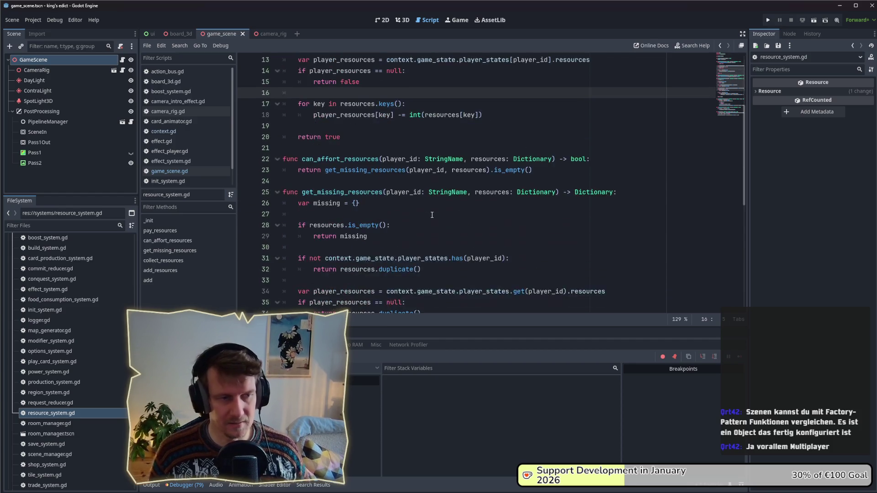
{"action": "scroll", "coordinate": [432, 214], "scroll_direction": "down", "scroll_amount": 2}
{"action": "scroll", "coordinate": [432, 215], "scroll_direction": "down", "scroll_amount": 2}
{"action": "scroll", "coordinate": [432, 214], "scroll_direction": "down", "scroll_amount": 2}
{"action": "scroll", "coordinate": [432, 214], "scroll_direction": "down", "scroll_amount": 2}
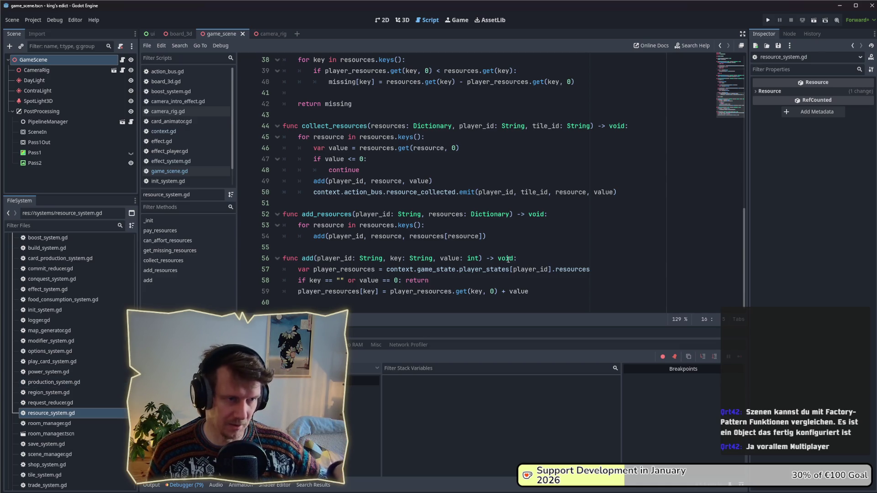
{"action": "double_click", "coordinate": [82, 381]}
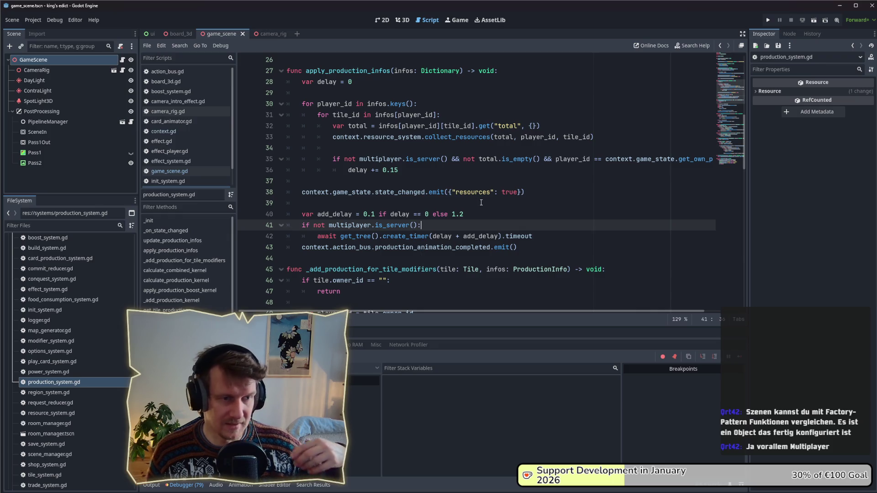
{"action": "scroll", "coordinate": [481, 202], "scroll_direction": "up", "scroll_amount": 4}
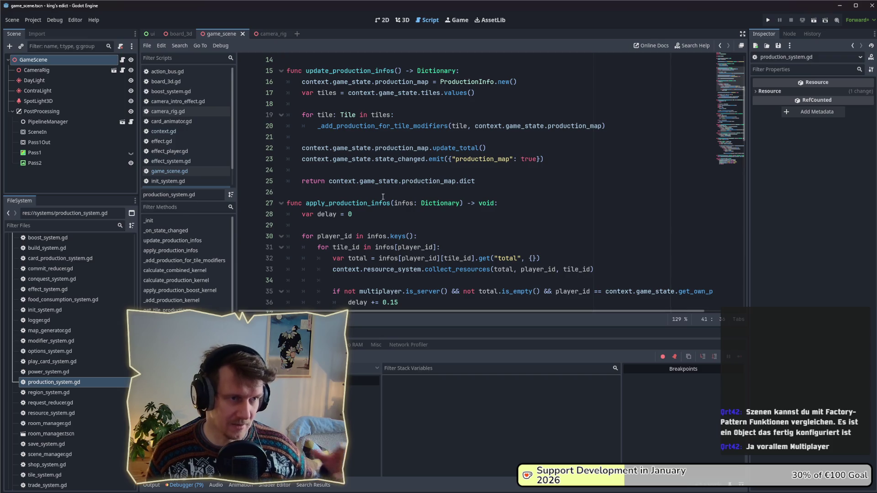
{"action": "scroll", "coordinate": [382, 197], "scroll_direction": "up", "scroll_amount": 4}
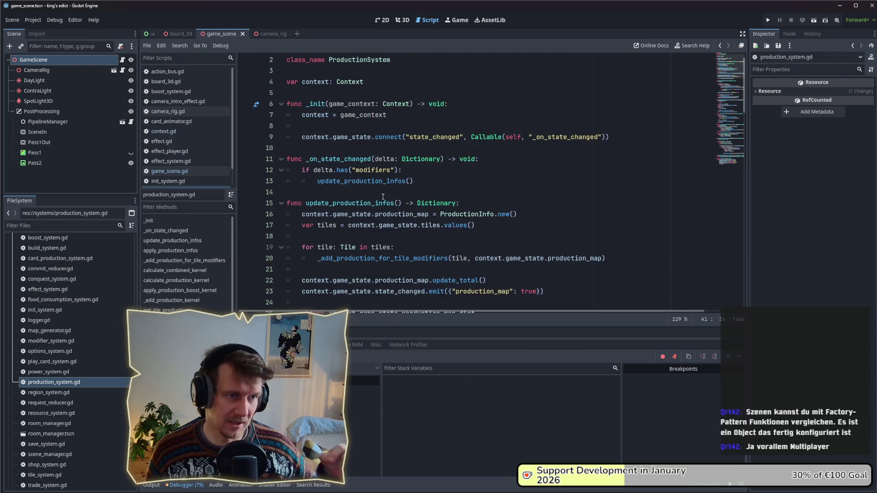
{"action": "scroll", "coordinate": [382, 196], "scroll_direction": "down", "scroll_amount": 1}
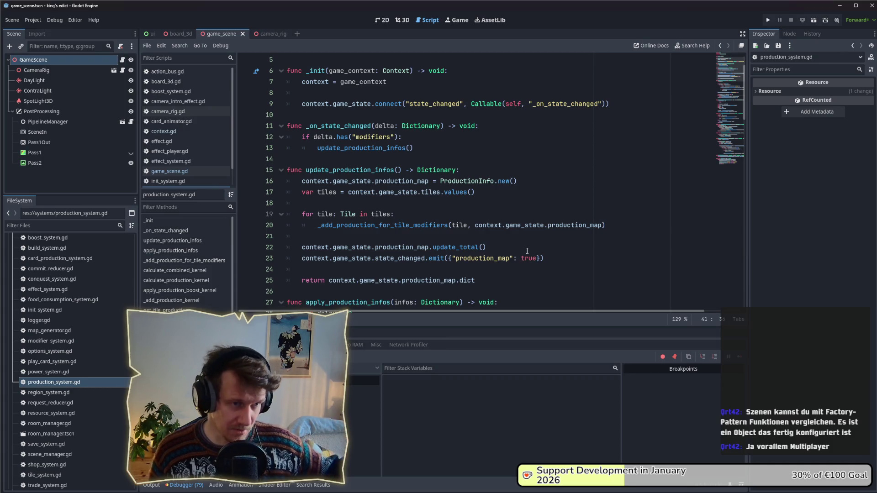
{"action": "scroll", "coordinate": [526, 250], "scroll_direction": "down", "scroll_amount": 1}
Select the body of update_production_infos in production_system.gd for review
{"action": "left_click_drag", "start_coordinate": [490, 247], "coordinate": [288, 136]}
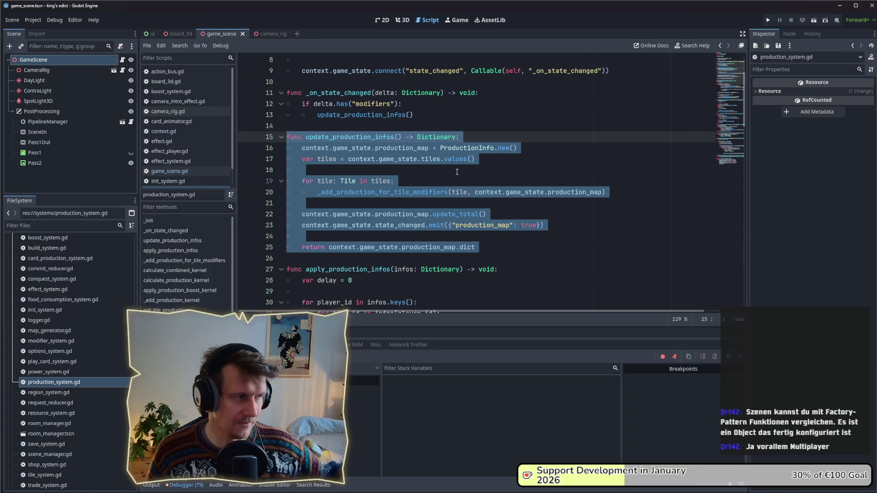
{"action": "left_click", "coordinate": [456, 171]}
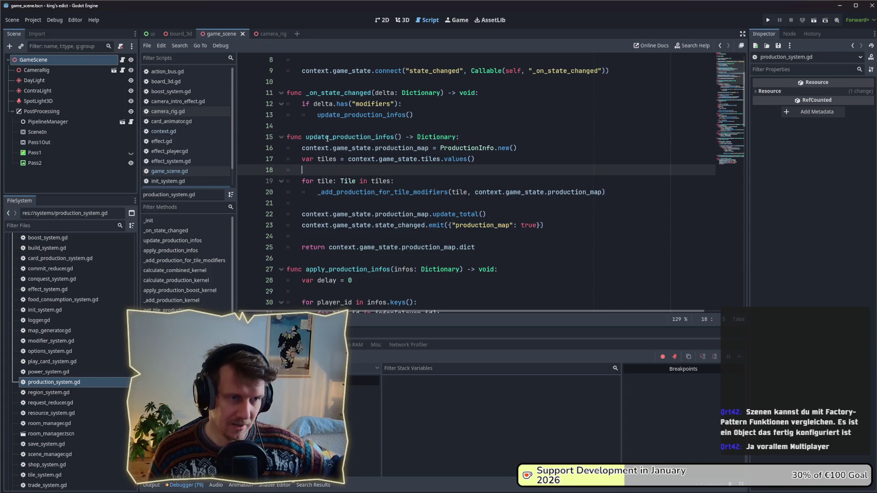
{"action": "scroll", "coordinate": [380, 137], "scroll_direction": "down", "scroll_amount": 1}
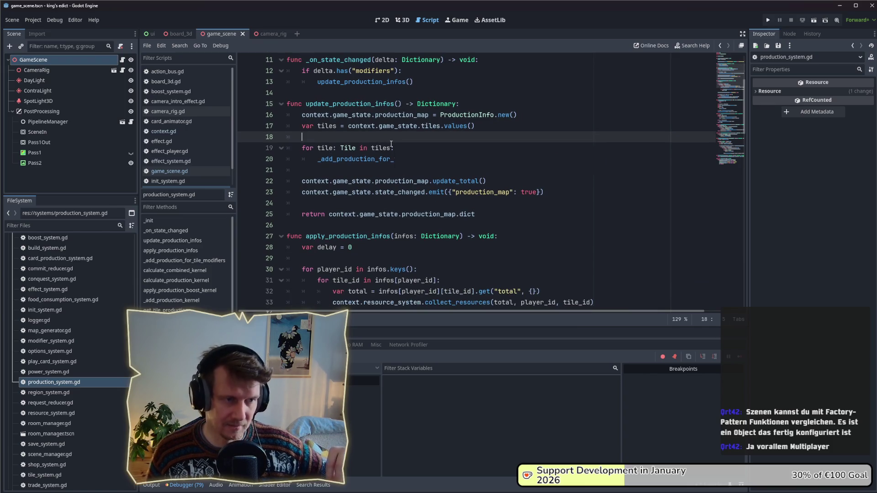
{"action": "scroll", "coordinate": [388, 140], "scroll_direction": "down", "scroll_amount": 1}
{"action": "scroll", "coordinate": [373, 155], "scroll_direction": "down", "scroll_amount": 1}
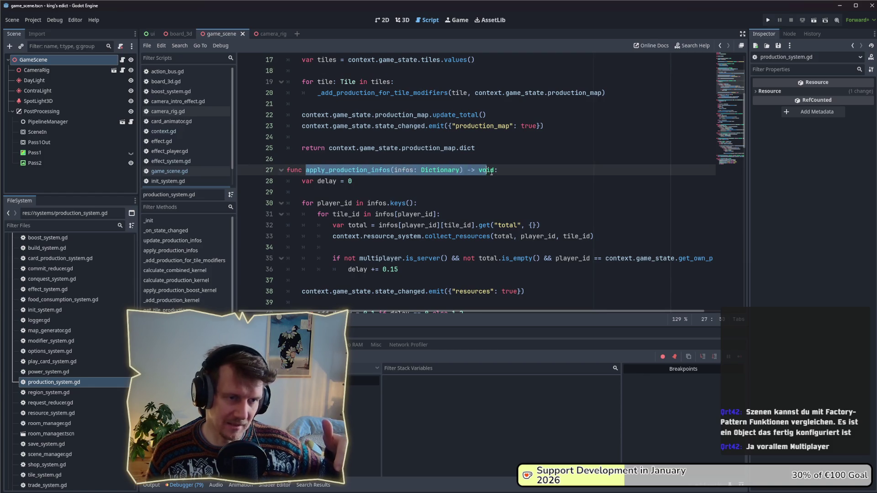
{"action": "left_click_drag", "start_coordinate": [306, 169], "coordinate": [499, 169]}
{"action": "scroll", "coordinate": [439, 169], "scroll_direction": "down", "scroll_amount": 1}
{"action": "scroll", "coordinate": [440, 169], "scroll_direction": "down", "scroll_amount": 1}
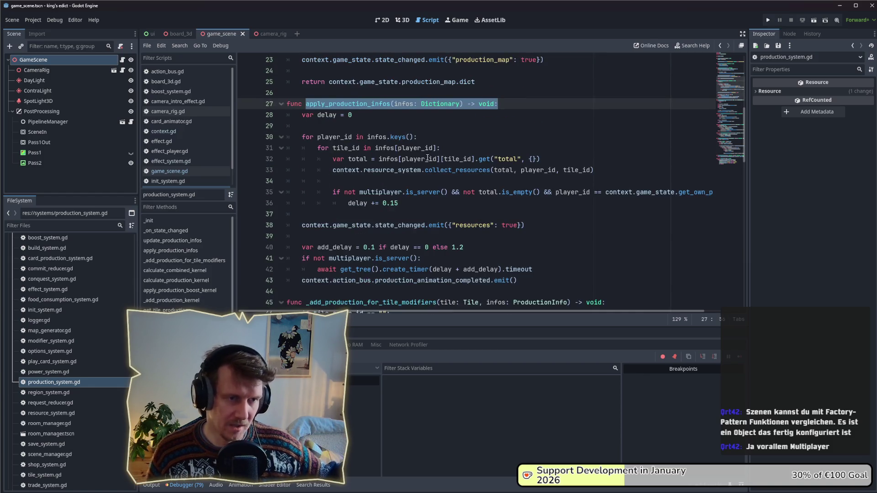
{"action": "left_click", "coordinate": [505, 109]}
{"action": "left_click_drag", "start_coordinate": [499, 103], "coordinate": [305, 103]}
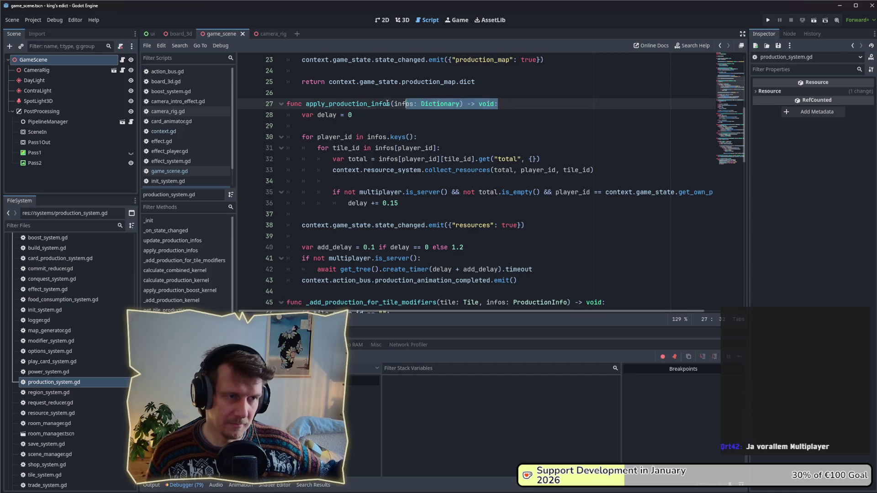
{"action": "left_click", "coordinate": [435, 128]}
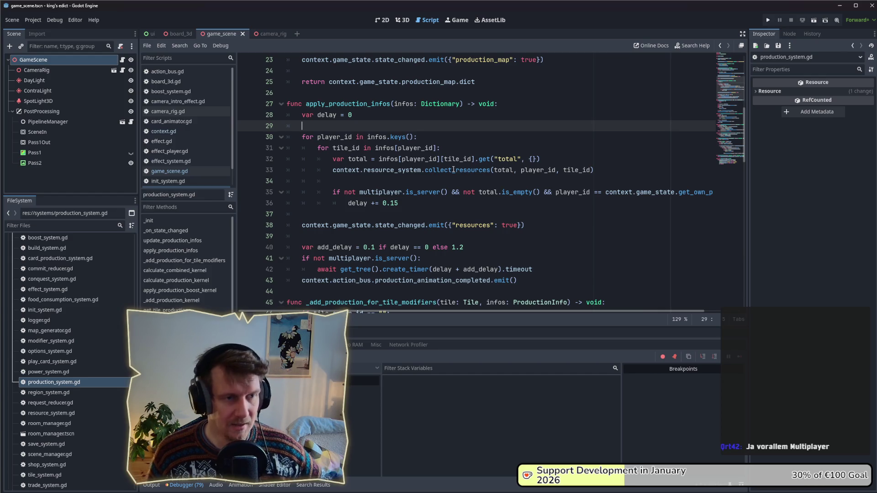
{"action": "left_click_drag", "start_coordinate": [331, 170], "coordinate": [598, 169]}
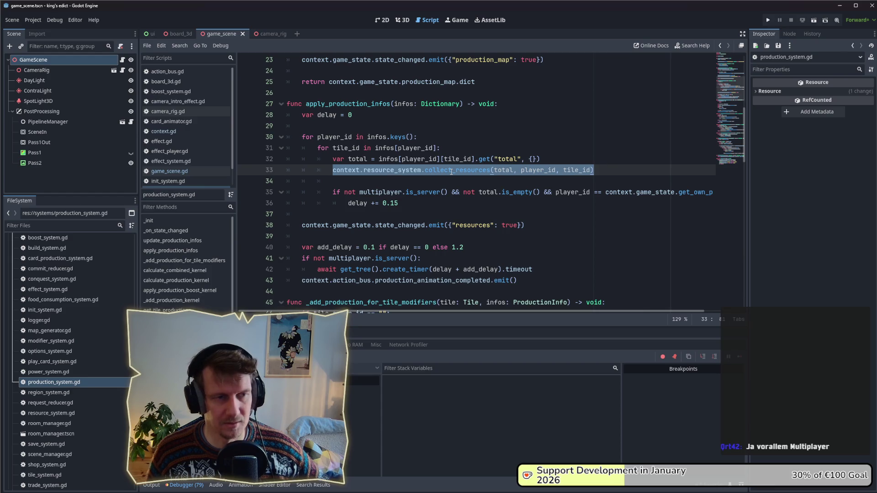
{"action": "left_click", "coordinate": [398, 159]}
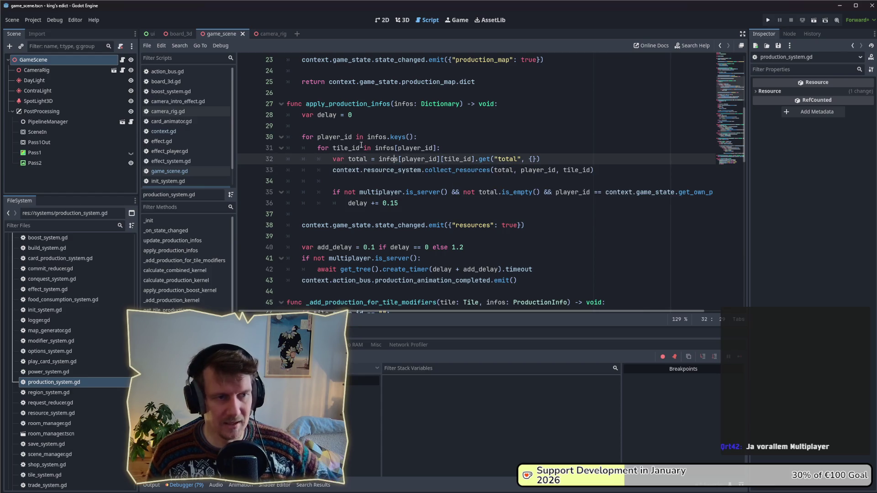
{"action": "double_click", "coordinate": [380, 170]}
{"action": "double_click", "coordinate": [457, 170]}
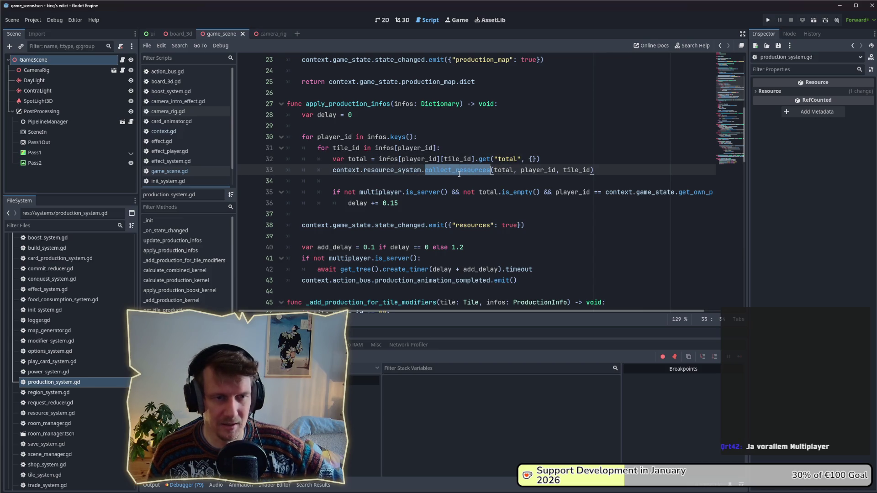
{"action": "double_click", "coordinate": [508, 171]}
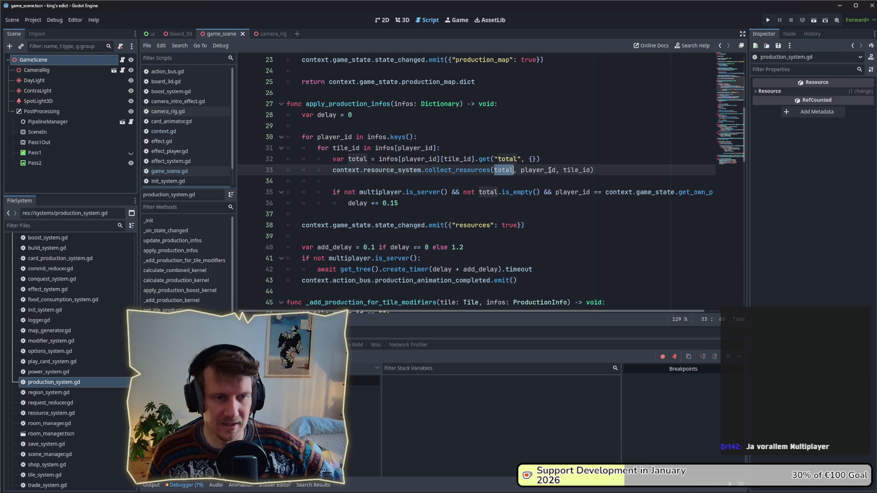
{"action": "double_click", "coordinate": [578, 170]}
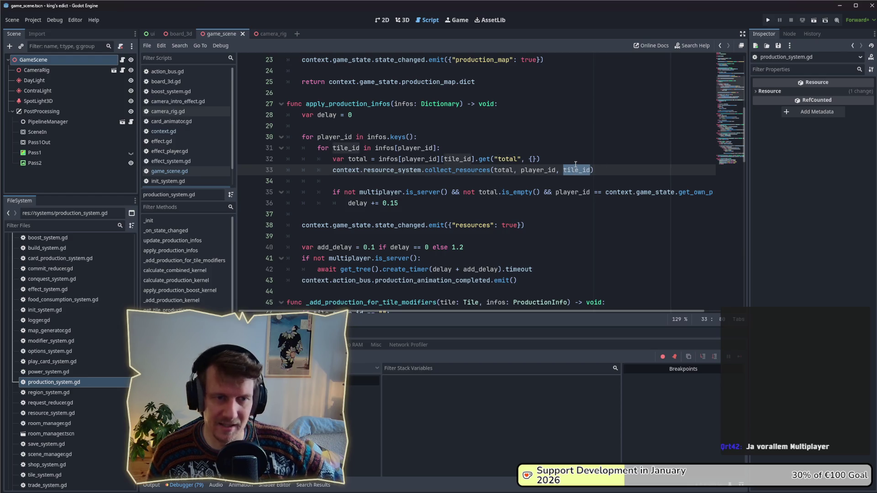
{"action": "left_click", "coordinate": [459, 179]}
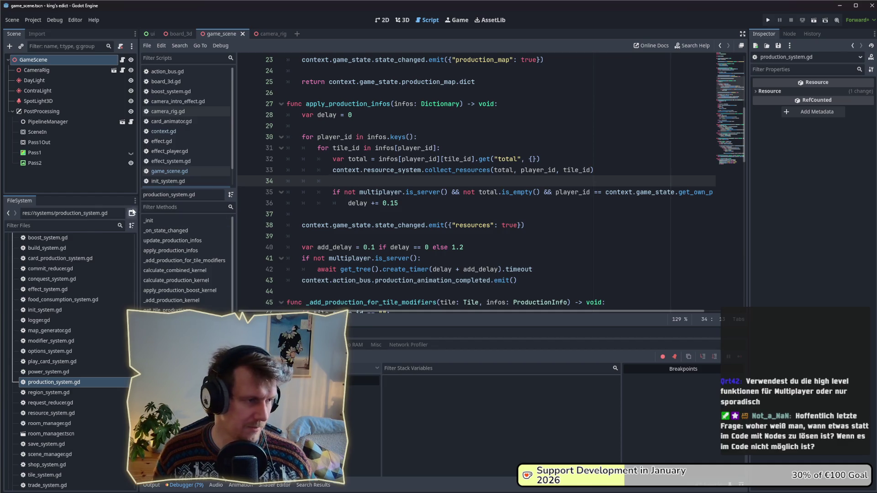
Filter project files by 'net', read net.gd, then switch to action_bus.gd
{"action": "left_click", "coordinate": [61, 224]}
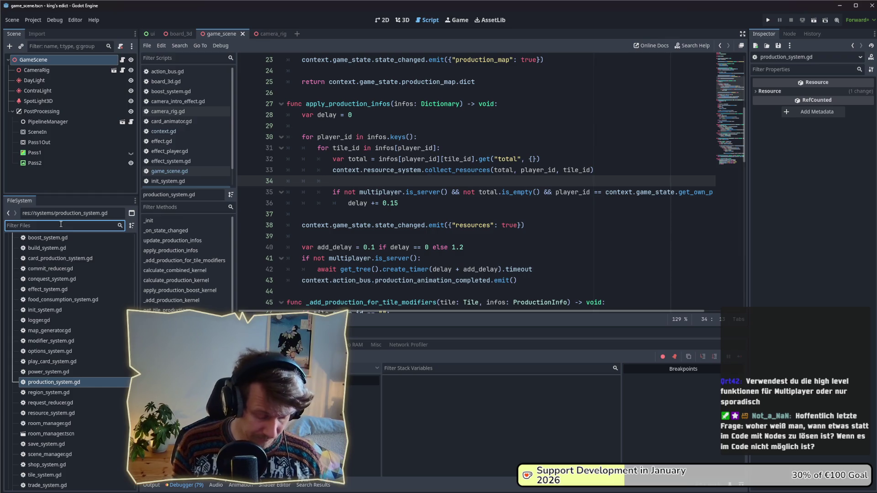
{"action": "type", "text": "net"}
{"action": "double_click", "coordinate": [43, 300]}
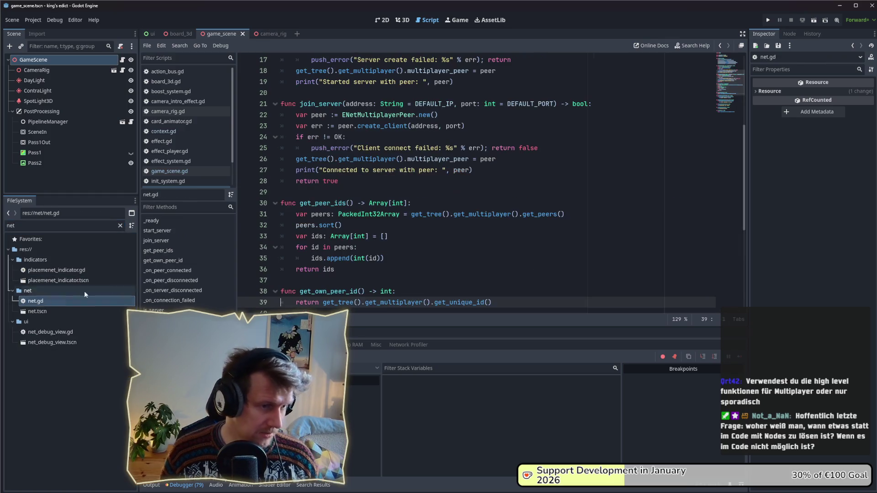
{"action": "scroll", "coordinate": [435, 192], "scroll_direction": "up", "scroll_amount": 1}
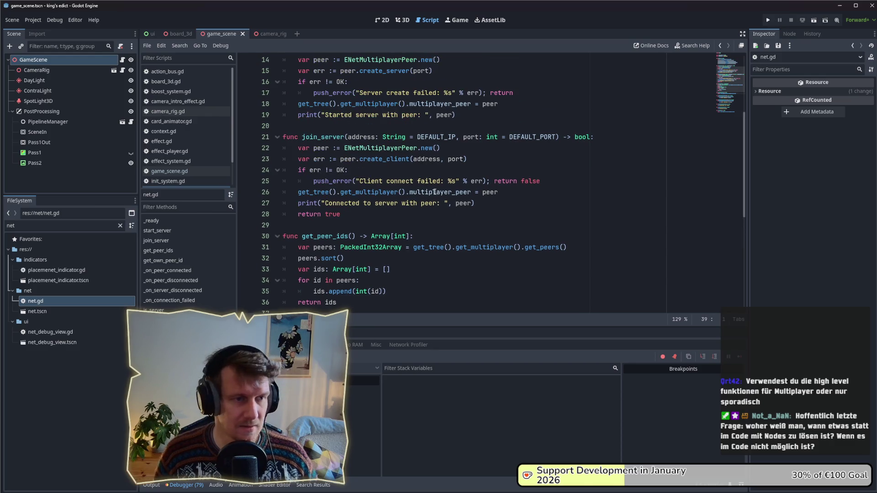
{"action": "scroll", "coordinate": [434, 193], "scroll_direction": "up", "scroll_amount": 1}
{"action": "scroll", "coordinate": [434, 192], "scroll_direction": "up", "scroll_amount": 3}
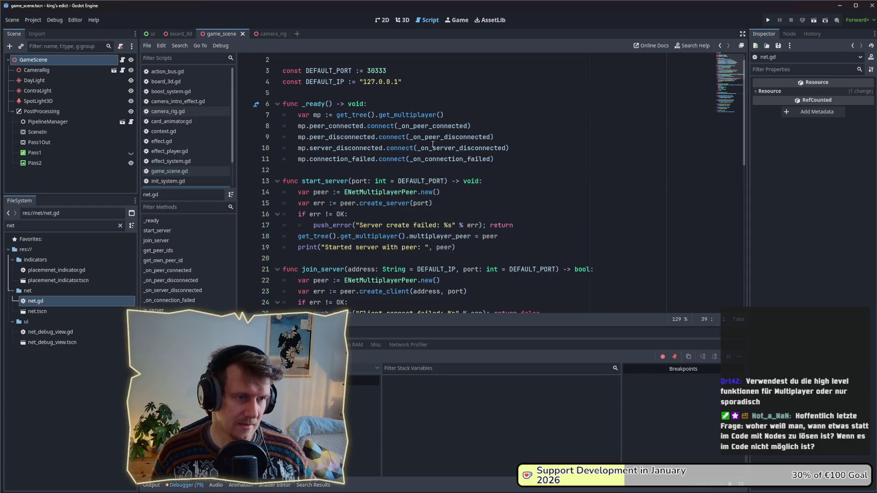
{"action": "scroll", "coordinate": [343, 171], "scroll_direction": "down", "scroll_amount": 2}
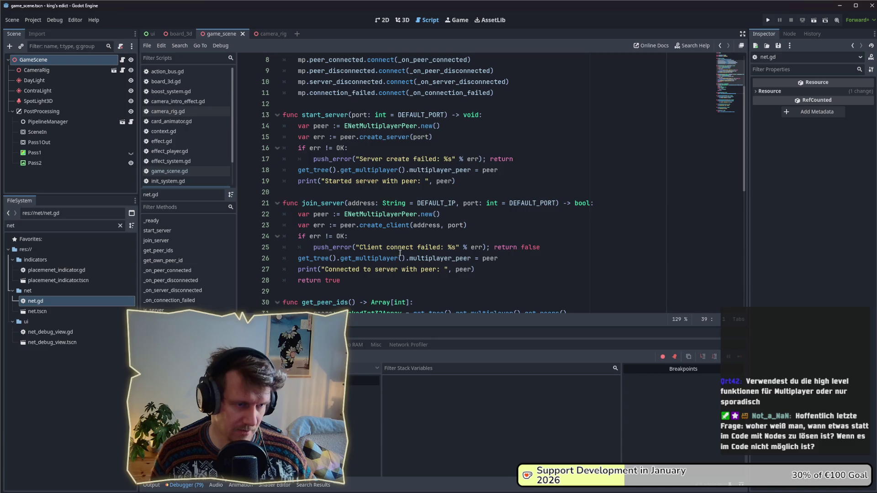
{"action": "scroll", "coordinate": [385, 220], "scroll_direction": "down", "scroll_amount": 3}
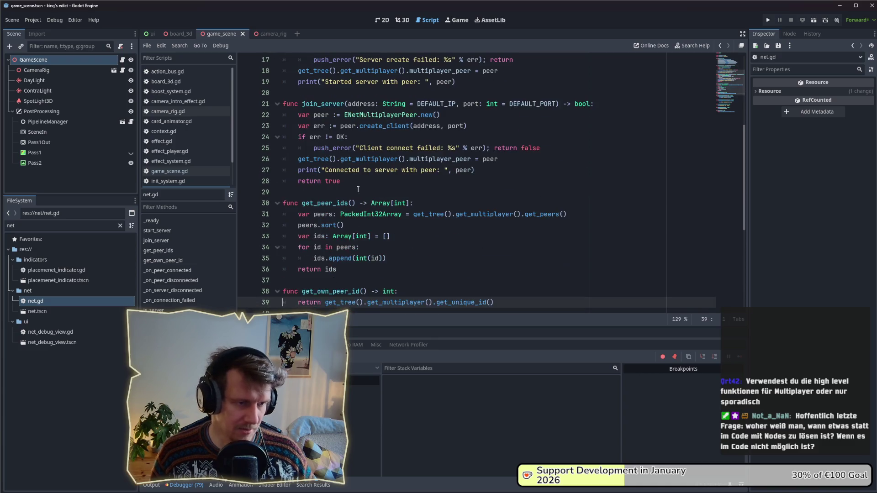
{"action": "scroll", "coordinate": [385, 220], "scroll_direction": "down", "scroll_amount": 3}
{"action": "scroll", "coordinate": [430, 190], "scroll_direction": "down", "scroll_amount": 3}
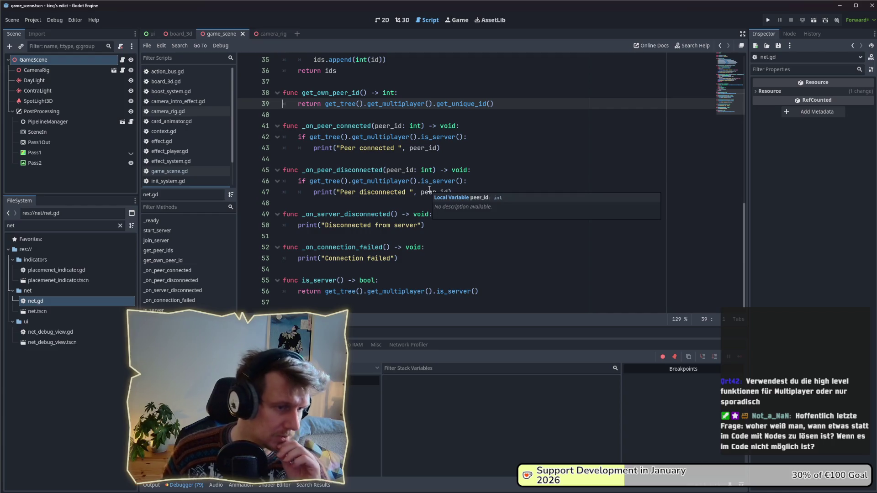
{"action": "scroll", "coordinate": [400, 143], "scroll_direction": "up", "scroll_amount": 3}
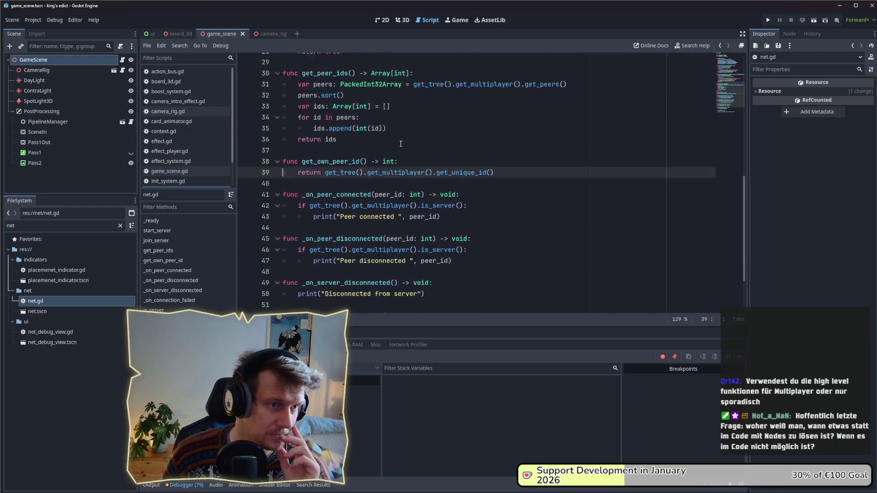
{"action": "scroll", "coordinate": [384, 147], "scroll_direction": "up", "scroll_amount": 1}
{"action": "scroll", "coordinate": [356, 152], "scroll_direction": "up", "scroll_amount": 1}
{"action": "scroll", "coordinate": [331, 158], "scroll_direction": "up", "scroll_amount": 2}
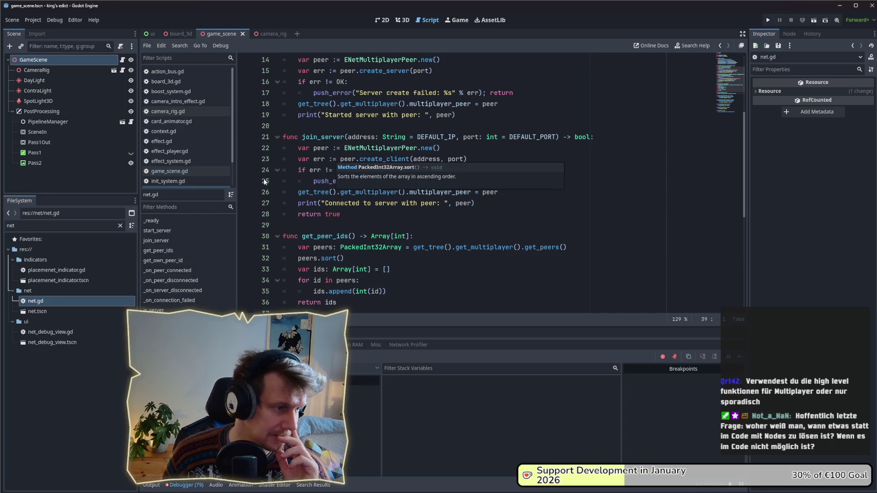
{"action": "scroll", "coordinate": [387, 159], "scroll_direction": "up", "scroll_amount": 1}
{"action": "scroll", "coordinate": [386, 159], "scroll_direction": "up", "scroll_amount": 1}
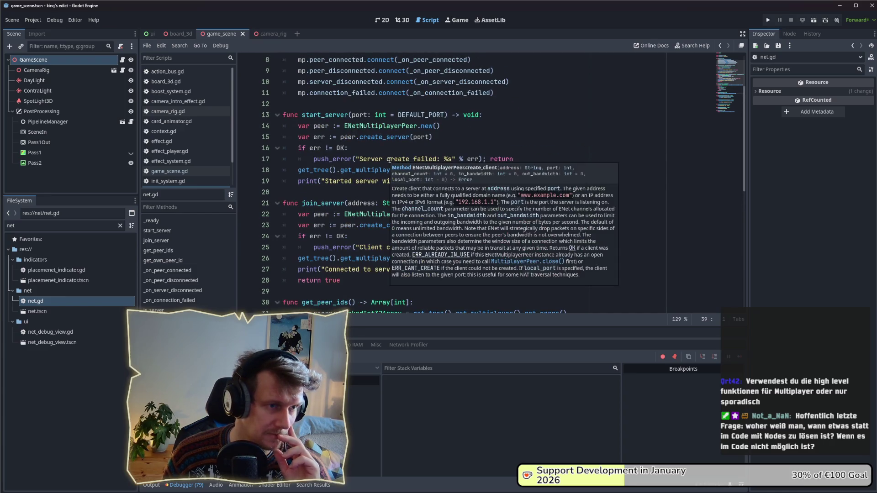
{"action": "scroll", "coordinate": [472, 144], "scroll_direction": "down", "scroll_amount": 1}
{"action": "scroll", "coordinate": [473, 144], "scroll_direction": "down", "scroll_amount": 3}
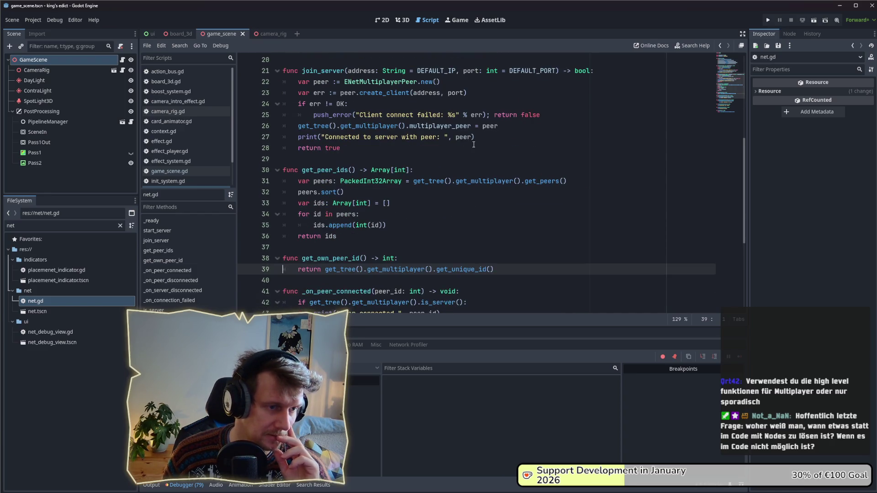
{"action": "left_click", "coordinate": [171, 72]}
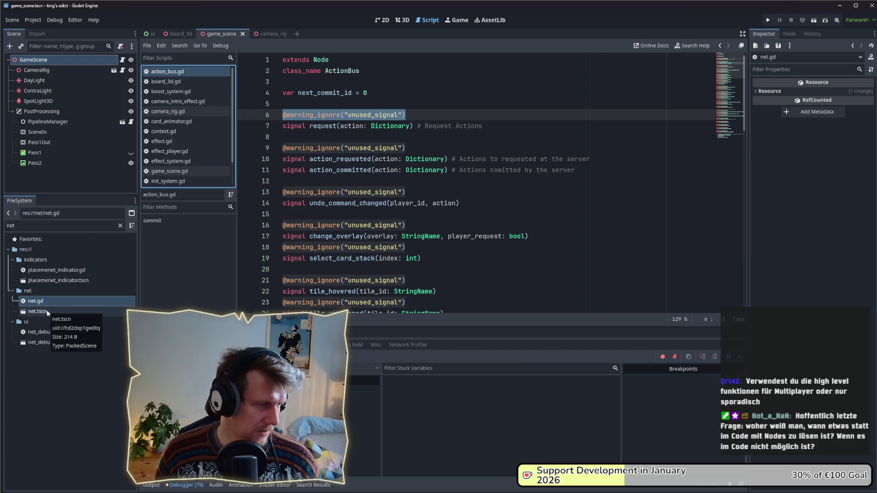
Clear the file filter and run a project-wide search for PEER_SERVER
{"action": "left_click", "coordinate": [120, 225]}
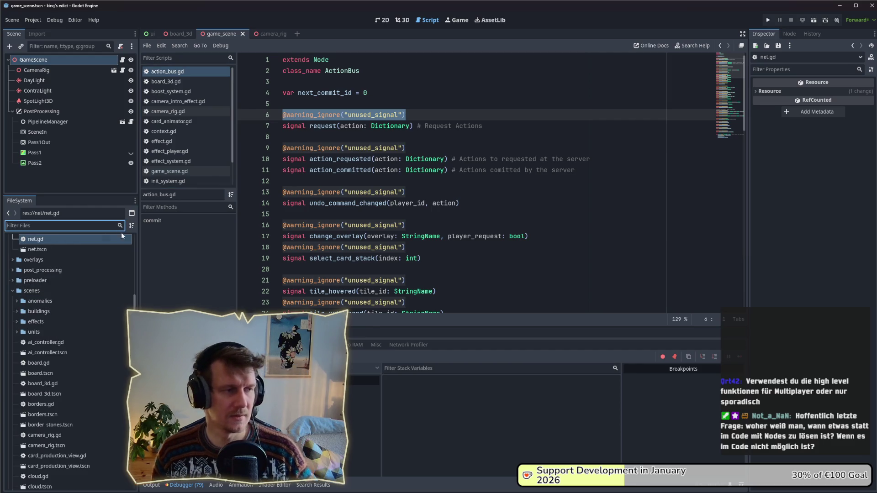
{"action": "left_click", "coordinate": [448, 192]}
{"action": "key", "text": "ctrl+shift+f"}
{"action": "type", "text": "R"}
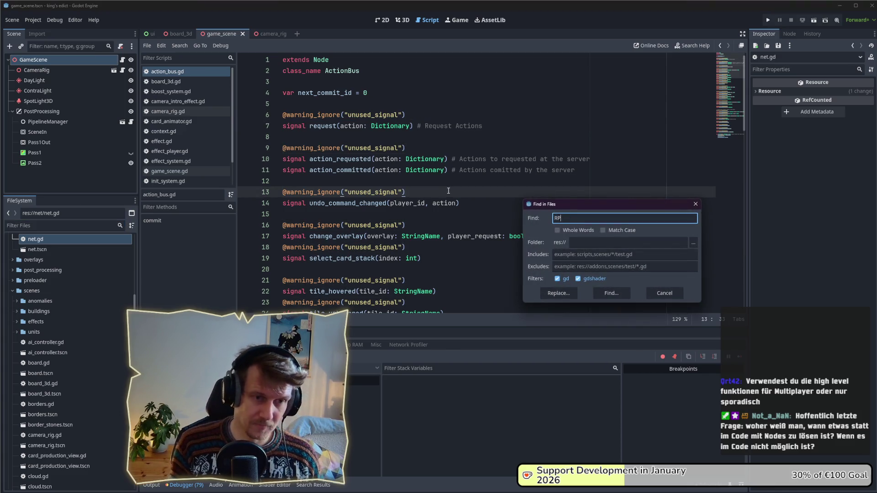
{"action": "type", "text": "PEER_SERVER"}
{"action": "key", "text": "Return"}
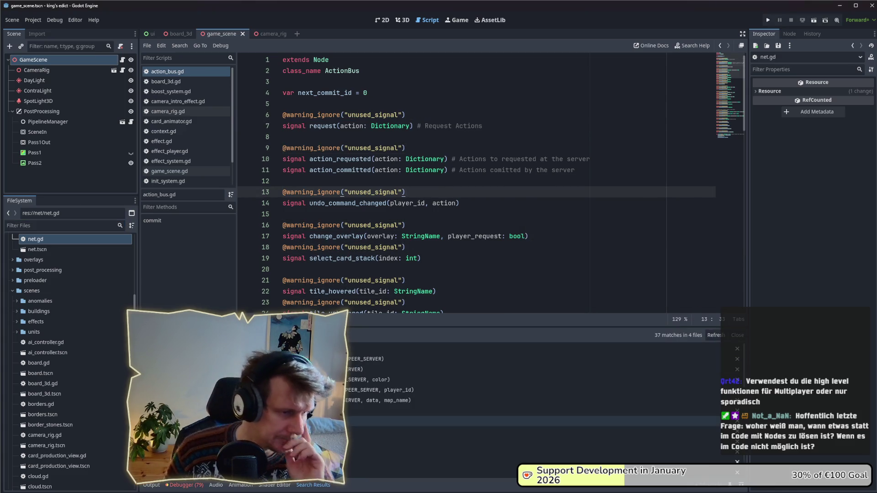
{"action": "scroll", "coordinate": [480, 390], "scroll_direction": "down", "scroll_amount": 3}
{"action": "scroll", "coordinate": [480, 391], "scroll_direction": "down", "scroll_amount": 2}
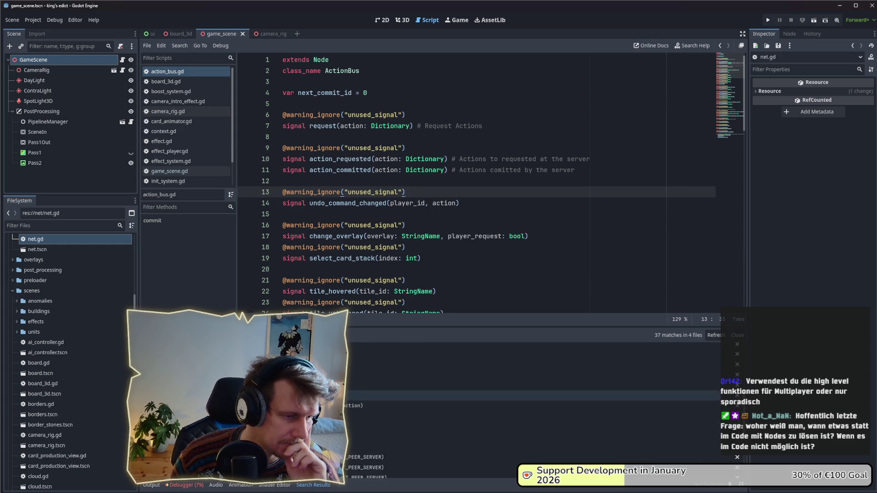
{"action": "scroll", "coordinate": [535, 391], "scroll_direction": "down", "scroll_amount": 2}
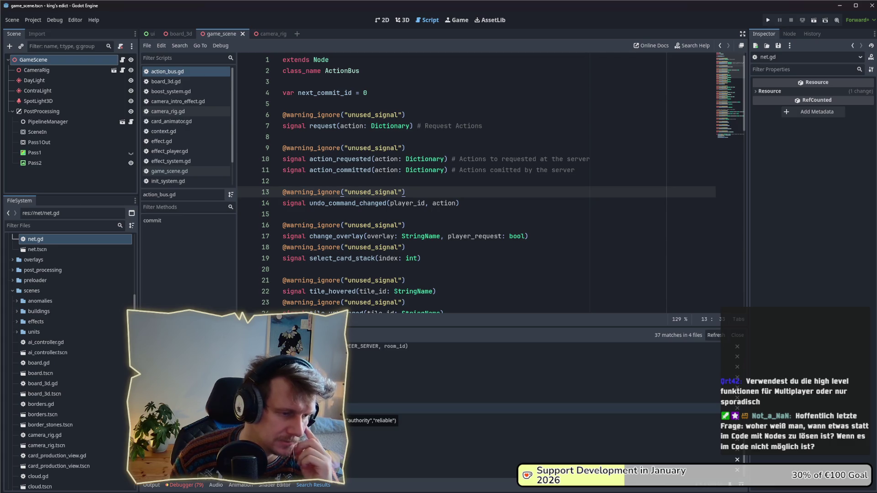
{"action": "scroll", "coordinate": [534, 391], "scroll_direction": "down", "scroll_amount": 2}
{"action": "scroll", "coordinate": [534, 391], "scroll_direction": "up", "scroll_amount": 3}
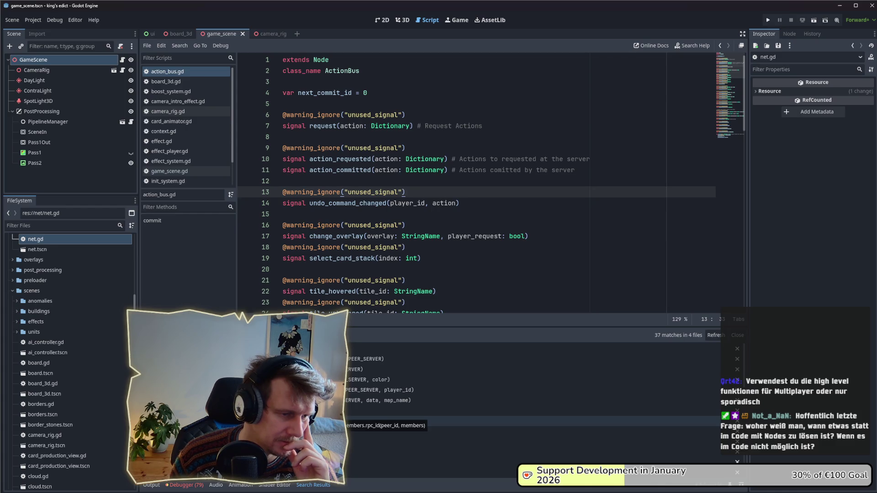
From the room_view.gd PEER_SERVER match, jump to request_leave_room's definition in room_manager.gd
{"action": "left_click", "coordinate": [383, 358]}
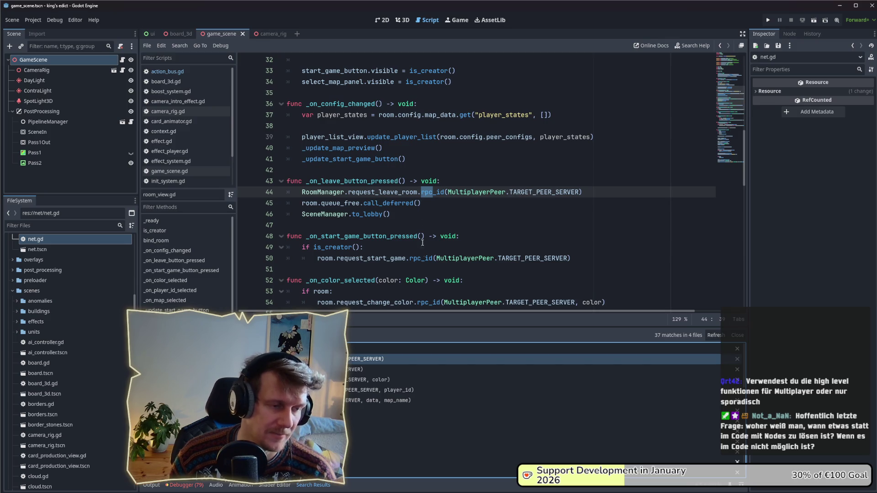
{"action": "scroll", "coordinate": [365, 382], "scroll_direction": "up", "scroll_amount": 3}
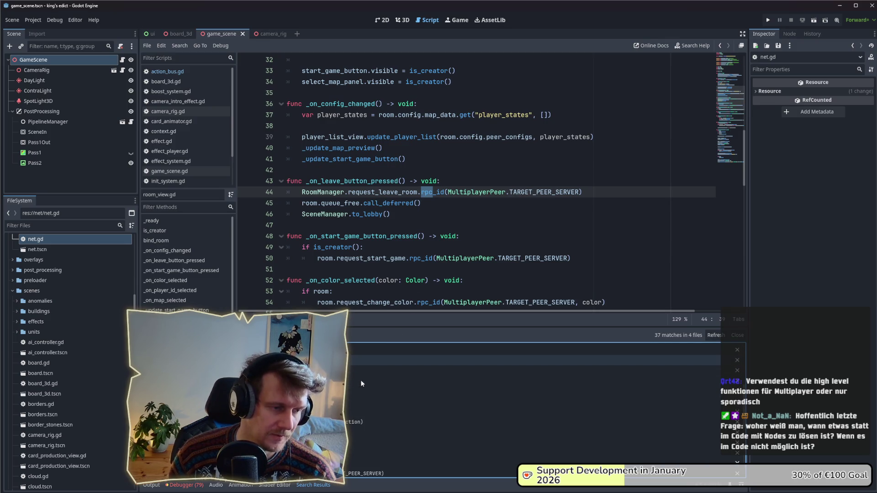
{"action": "scroll", "coordinate": [361, 380], "scroll_direction": "up", "scroll_amount": 3}
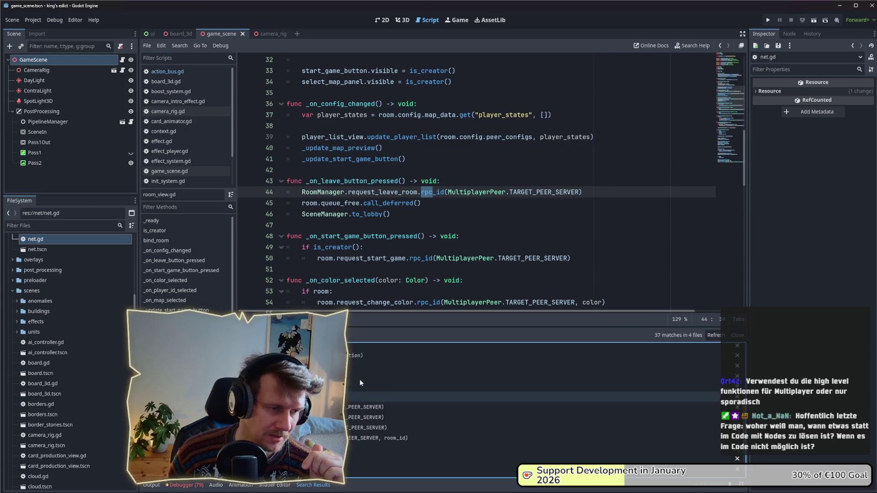
{"action": "scroll", "coordinate": [360, 379], "scroll_direction": "down", "scroll_amount": 5}
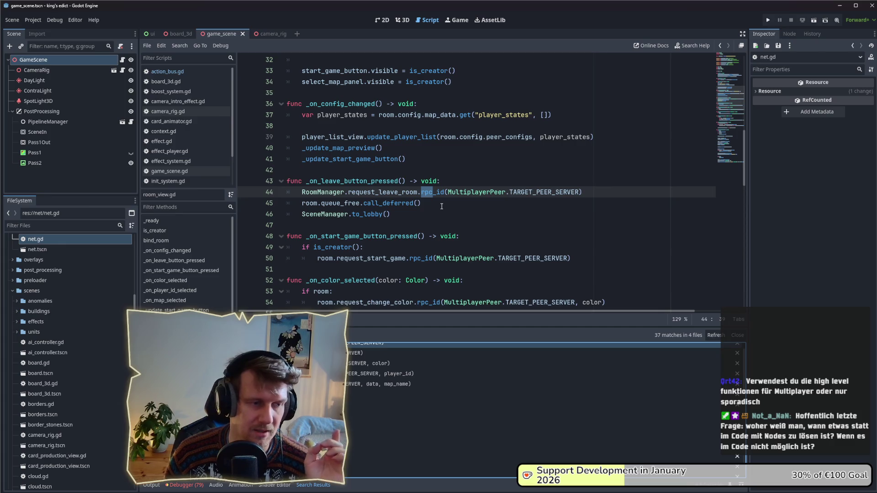
{"action": "scroll", "coordinate": [445, 200], "scroll_direction": "up", "scroll_amount": 1}
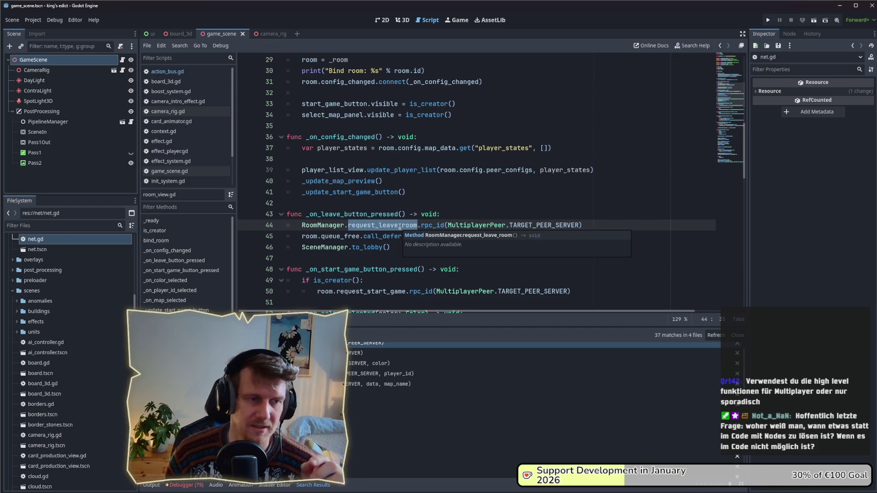
{"action": "left_click", "coordinate": [400, 225], "text": "ctrl"}
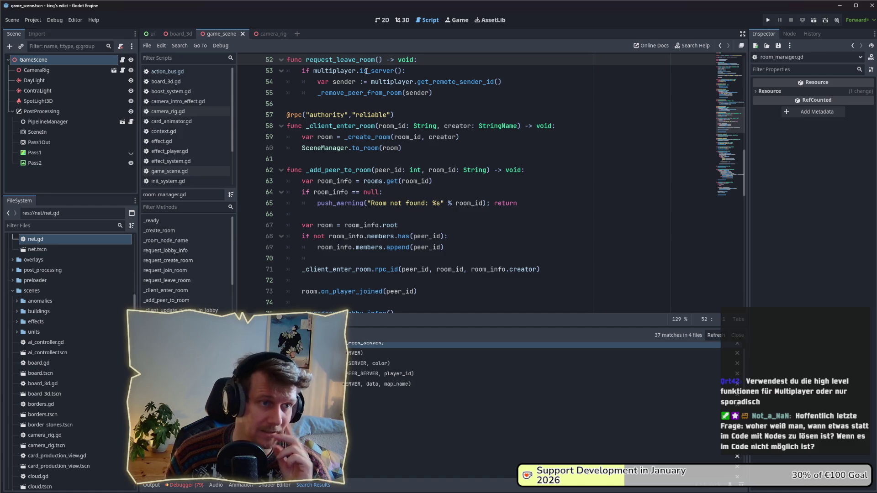
{"action": "scroll", "coordinate": [383, 96], "scroll_direction": "up", "scroll_amount": 1}
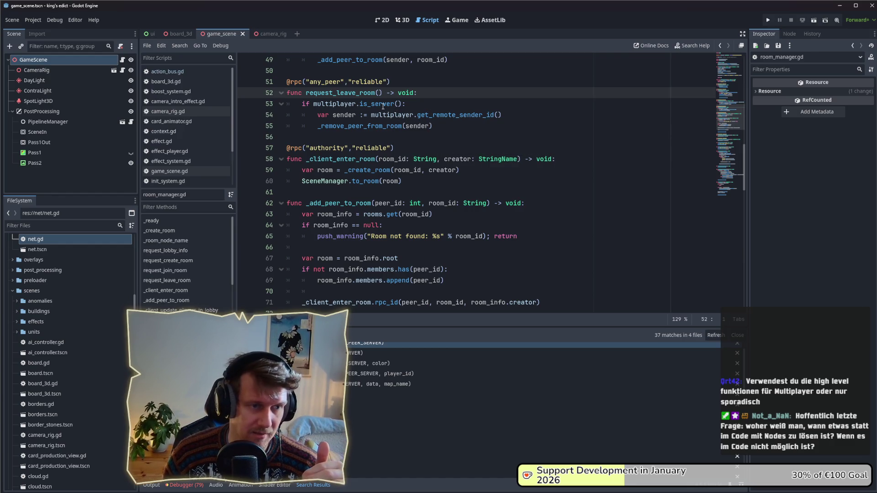
{"action": "scroll", "coordinate": [394, 161], "scroll_direction": "down", "scroll_amount": 3}
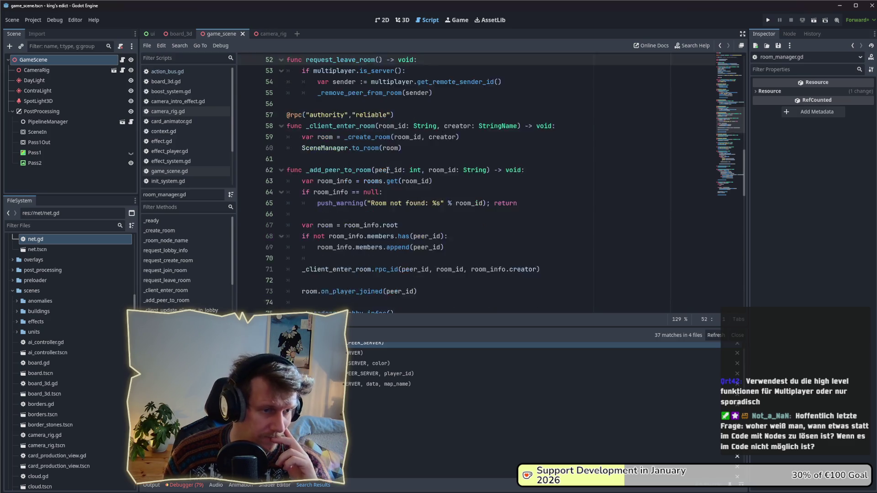
{"action": "scroll", "coordinate": [388, 170], "scroll_direction": "up", "scroll_amount": 4}
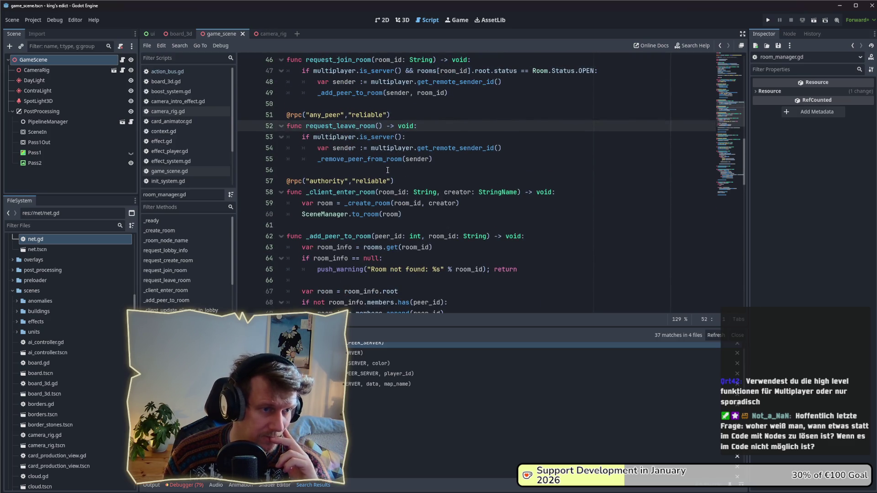
{"action": "scroll", "coordinate": [428, 164], "scroll_direction": "up", "scroll_amount": 3}
{"action": "scroll", "coordinate": [428, 165], "scroll_direction": "up", "scroll_amount": 6}
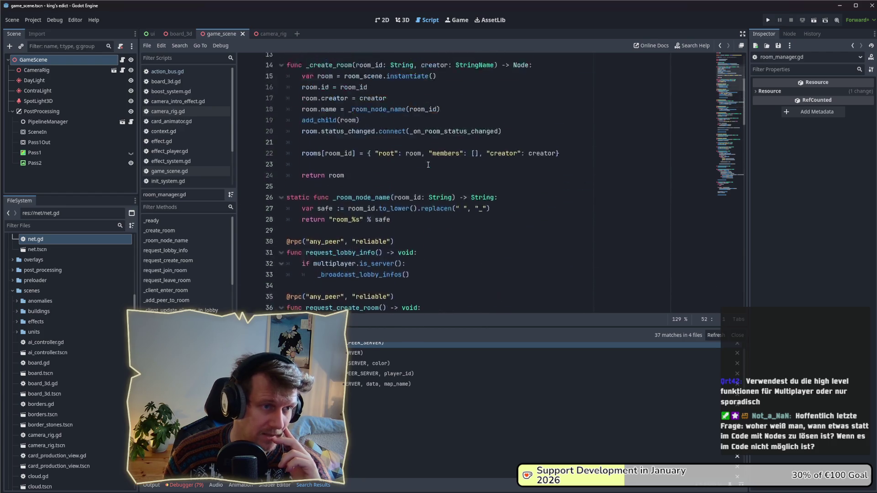
{"action": "scroll", "coordinate": [428, 165], "scroll_direction": "up", "scroll_amount": 6}
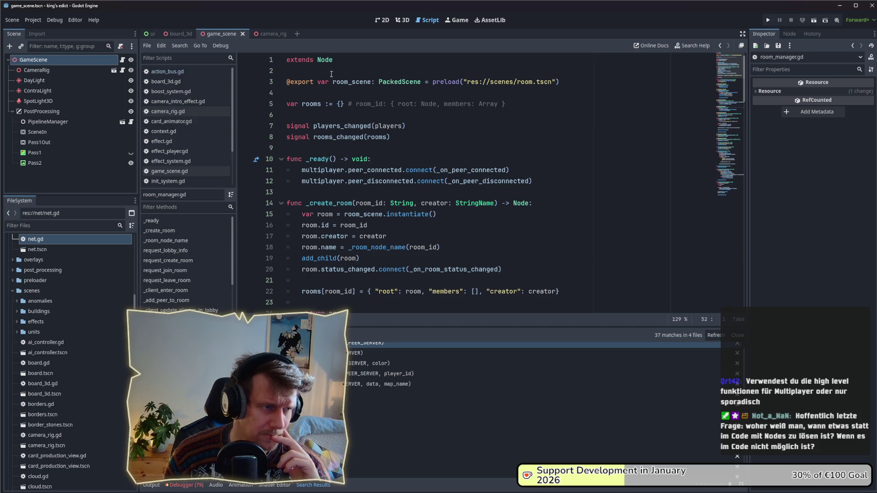
{"action": "scroll", "coordinate": [356, 195], "scroll_direction": "down", "scroll_amount": 3}
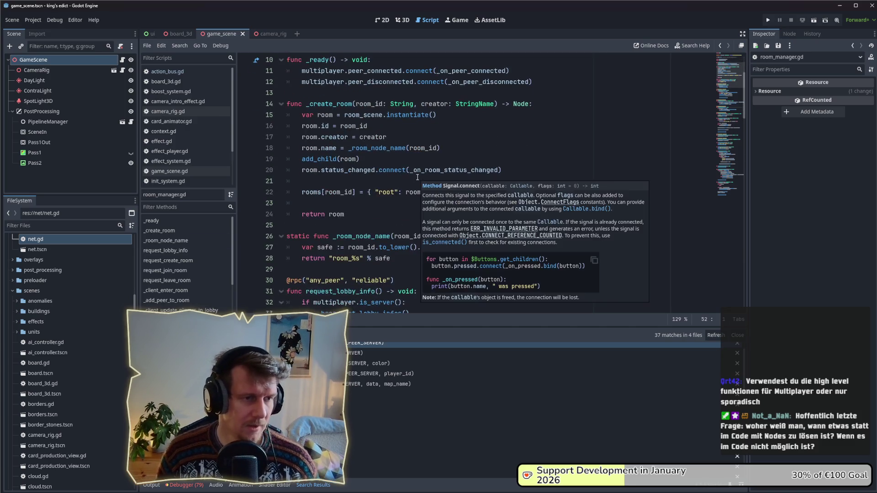
{"action": "scroll", "coordinate": [357, 195], "scroll_direction": "down", "scroll_amount": 1}
{"action": "scroll", "coordinate": [383, 189], "scroll_direction": "down", "scroll_amount": 2}
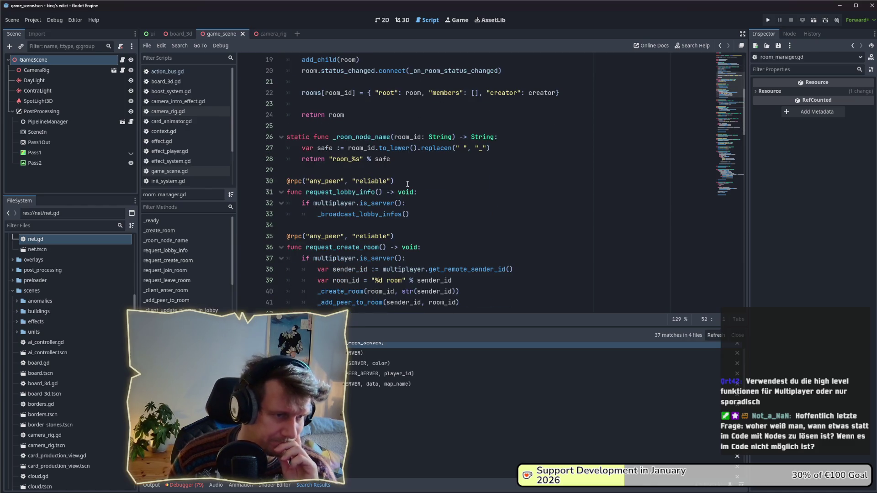
{"action": "scroll", "coordinate": [407, 184], "scroll_direction": "down", "scroll_amount": 4}
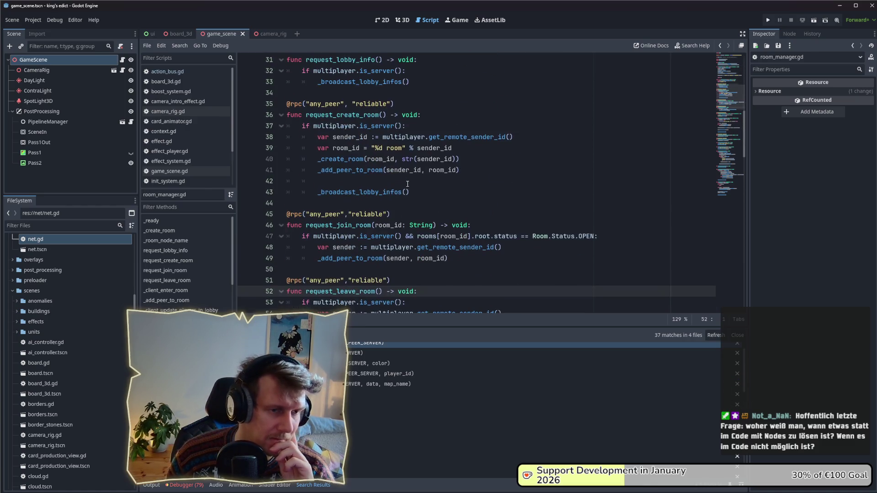
{"action": "mouse_move", "coordinate": [466, 248]}
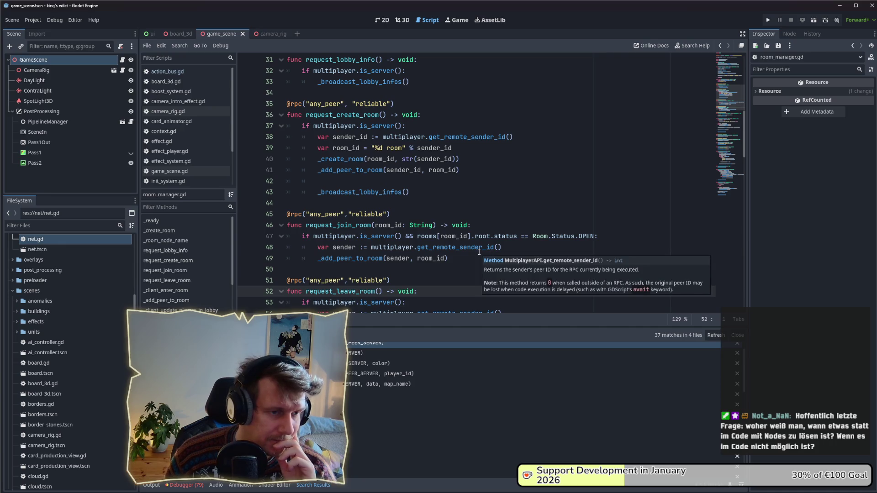
{"action": "scroll", "coordinate": [473, 249], "scroll_direction": "down", "scroll_amount": 5}
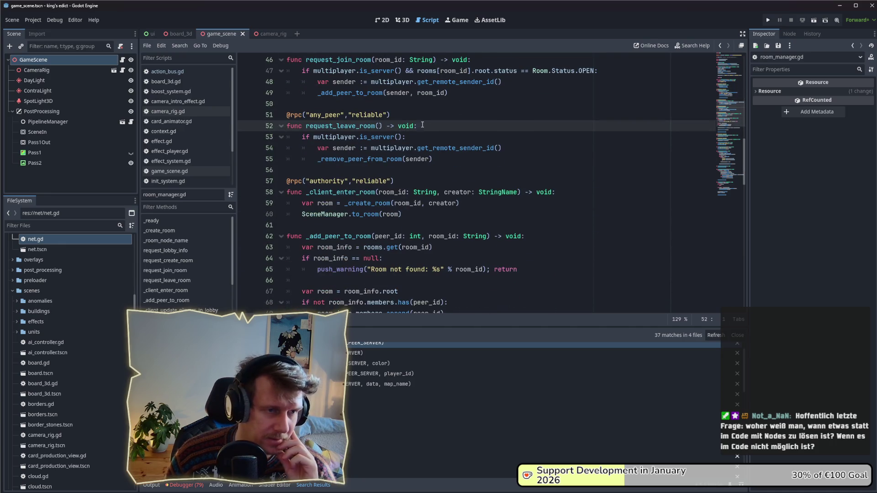
{"action": "scroll", "coordinate": [419, 172], "scroll_direction": "up", "scroll_amount": 3}
{"action": "scroll", "coordinate": [287, 115], "scroll_direction": "down", "scroll_amount": 5}
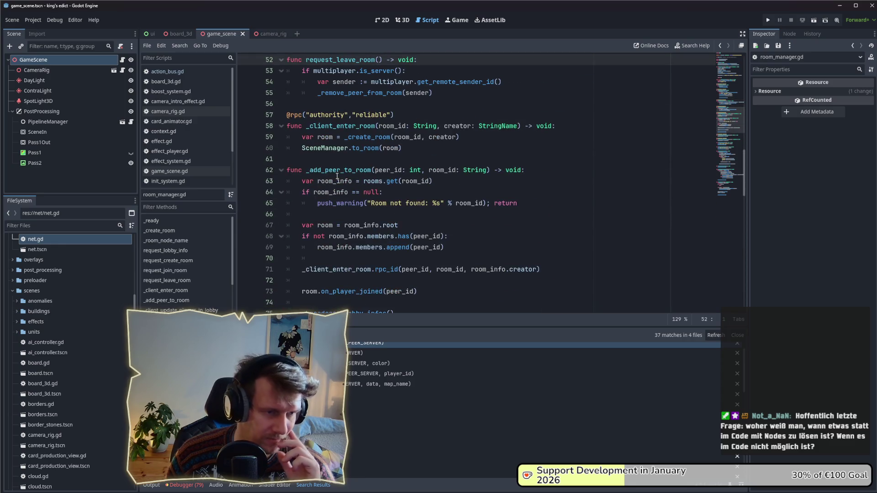
{"action": "scroll", "coordinate": [337, 176], "scroll_direction": "down", "scroll_amount": 4}
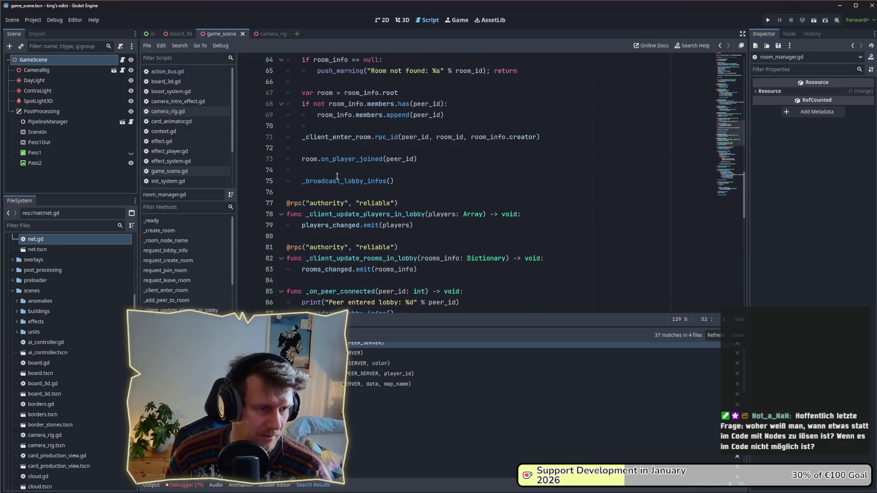
{"action": "scroll", "coordinate": [336, 177], "scroll_direction": "down", "scroll_amount": 3}
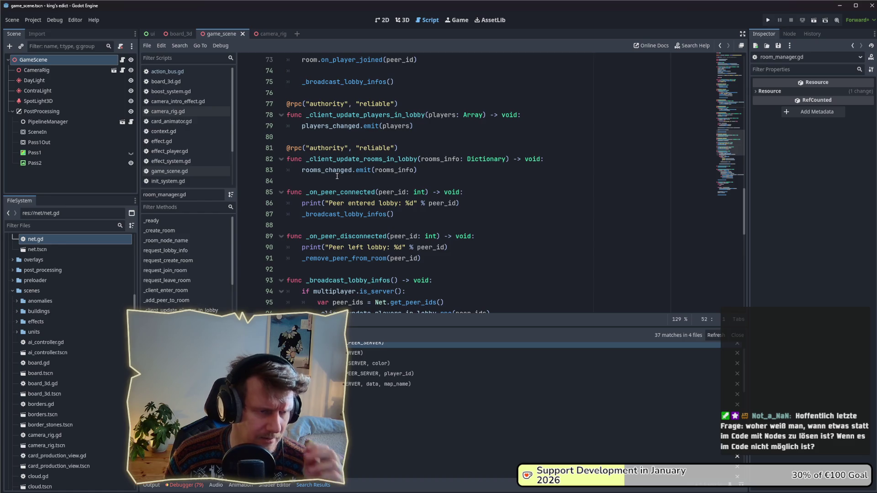
{"action": "scroll", "coordinate": [357, 169], "scroll_direction": "down", "scroll_amount": 3}
{"action": "scroll", "coordinate": [357, 169], "scroll_direction": "down", "scroll_amount": 6}
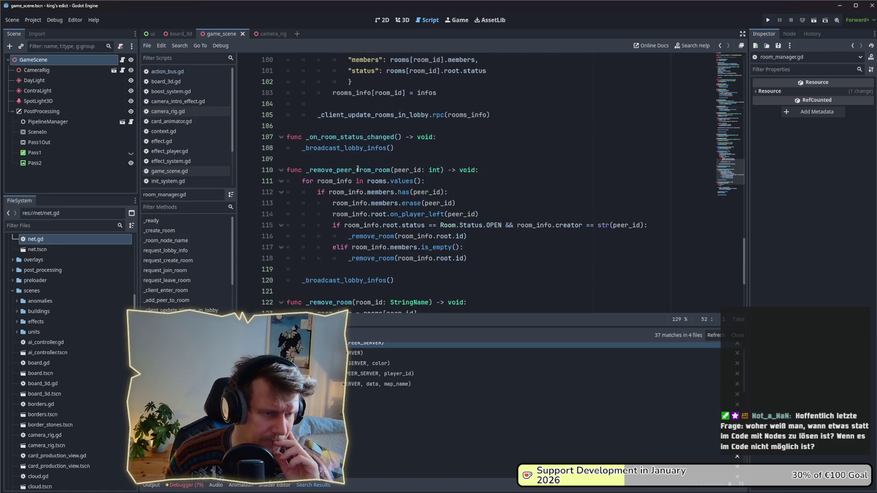
{"action": "scroll", "coordinate": [418, 166], "scroll_direction": "down", "scroll_amount": 4}
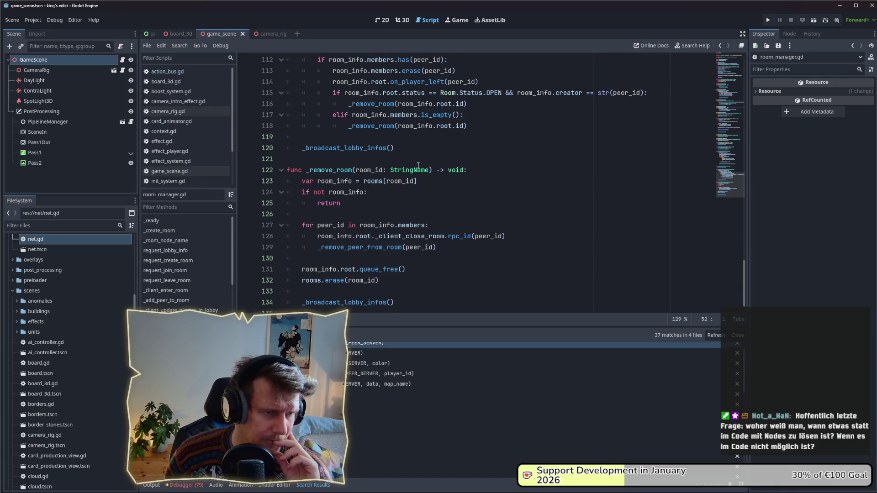
{"action": "scroll", "coordinate": [418, 167], "scroll_direction": "up", "scroll_amount": 5}
{"action": "scroll", "coordinate": [418, 167], "scroll_direction": "up", "scroll_amount": 5}
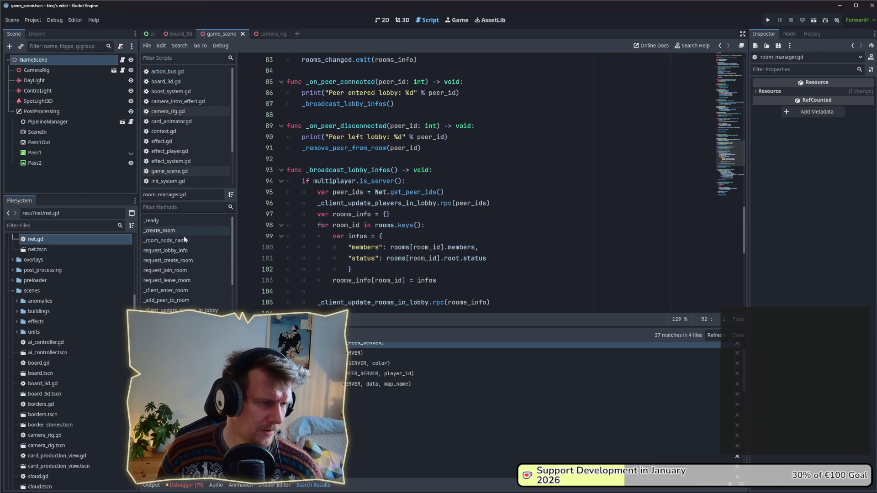
{"action": "scroll", "coordinate": [176, 286], "scroll_direction": "down", "scroll_amount": 2}
{"action": "scroll", "coordinate": [180, 292], "scroll_direction": "down", "scroll_amount": 3}
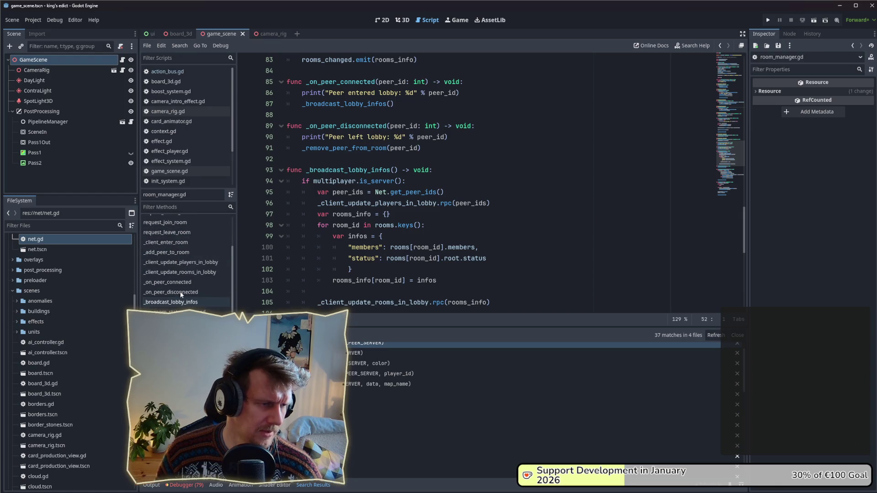
{"action": "scroll", "coordinate": [180, 290], "scroll_direction": "up", "scroll_amount": 1}
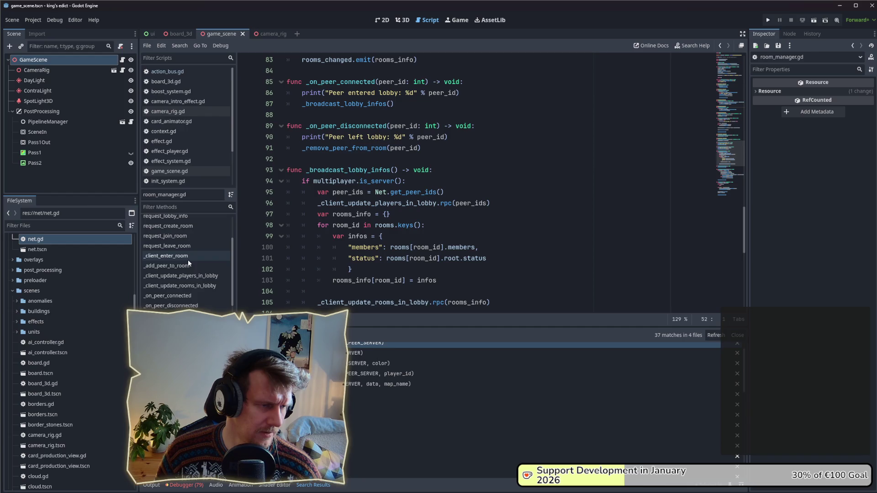
{"action": "scroll", "coordinate": [288, 391], "scroll_direction": "down", "scroll_amount": 2}
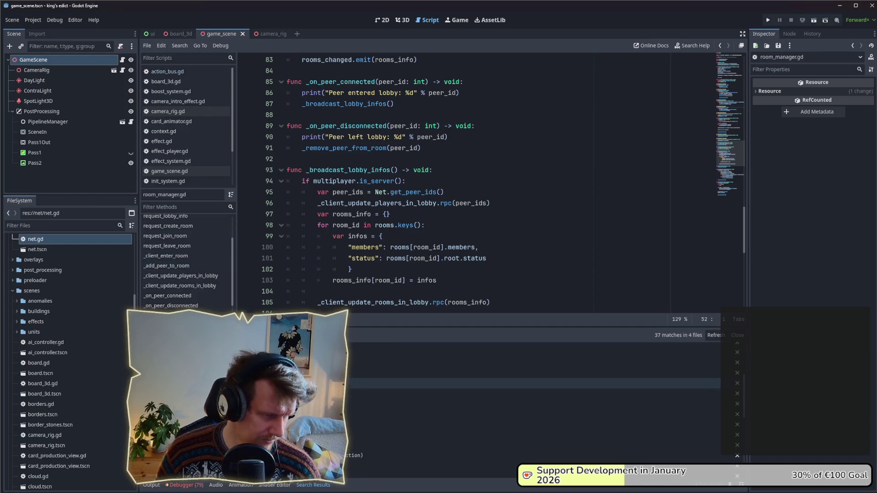
{"action": "scroll", "coordinate": [336, 398], "scroll_direction": "down", "scroll_amount": 2}
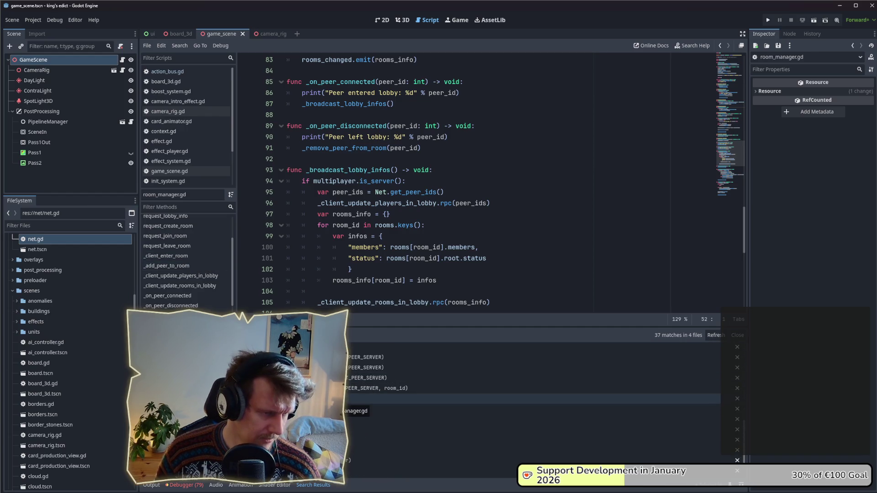
{"action": "scroll", "coordinate": [336, 398], "scroll_direction": "down", "scroll_amount": 1}
{"action": "scroll", "coordinate": [335, 397], "scroll_direction": "down", "scroll_amount": 1}
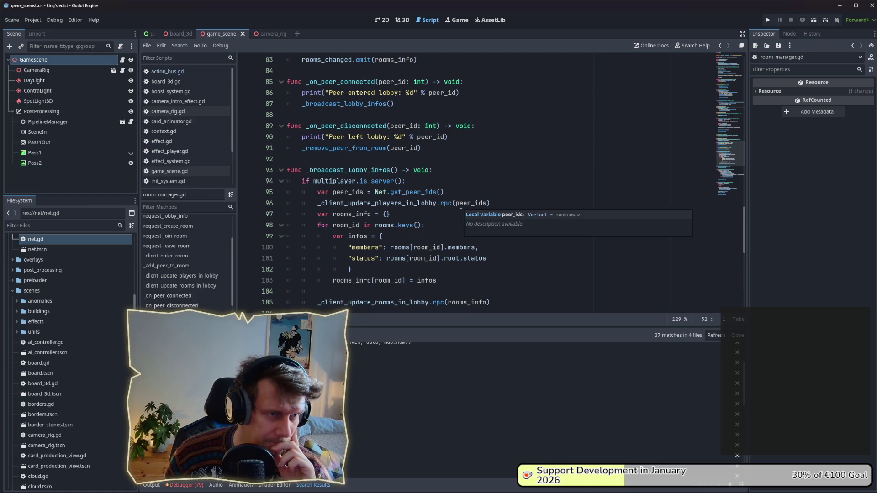
{"action": "scroll", "coordinate": [460, 206], "scroll_direction": "down", "scroll_amount": 4}
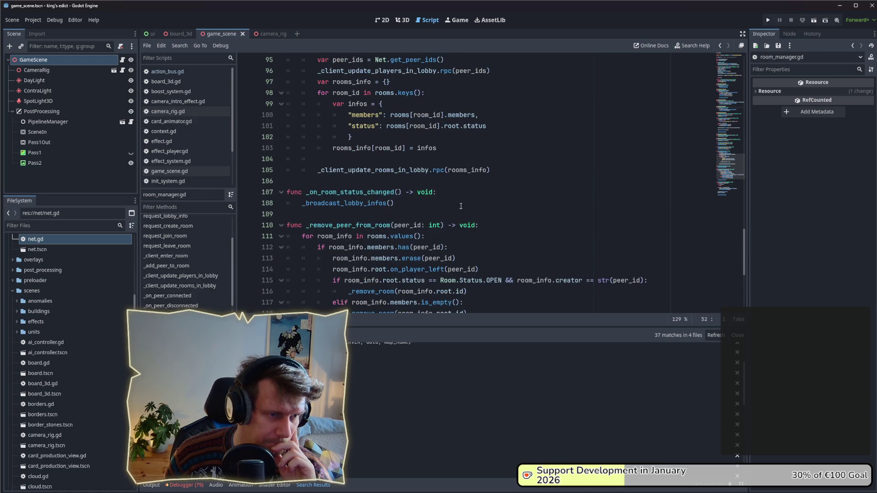
{"action": "scroll", "coordinate": [460, 205], "scroll_direction": "down", "scroll_amount": 5}
{"action": "scroll", "coordinate": [460, 206], "scroll_direction": "down", "scroll_amount": 1}
{"action": "scroll", "coordinate": [460, 206], "scroll_direction": "up", "scroll_amount": 1}
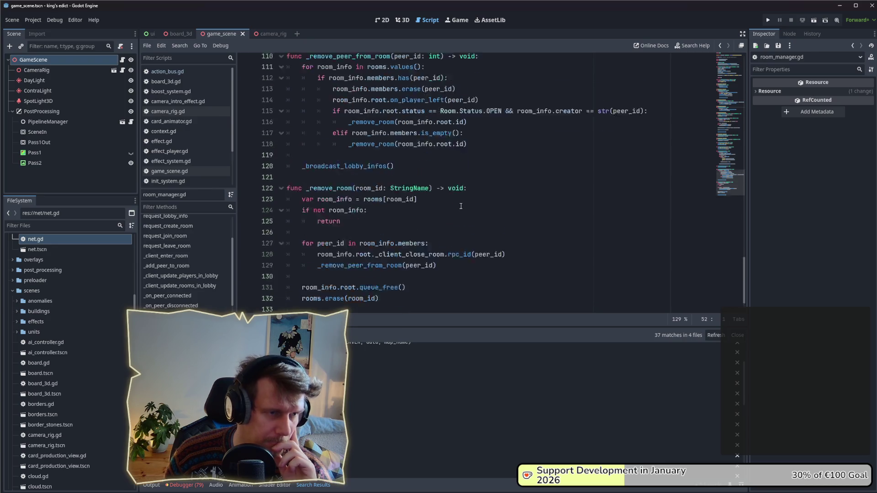
{"action": "scroll", "coordinate": [460, 206], "scroll_direction": "up", "scroll_amount": 8}
{"action": "scroll", "coordinate": [460, 205], "scroll_direction": "up", "scroll_amount": 10}
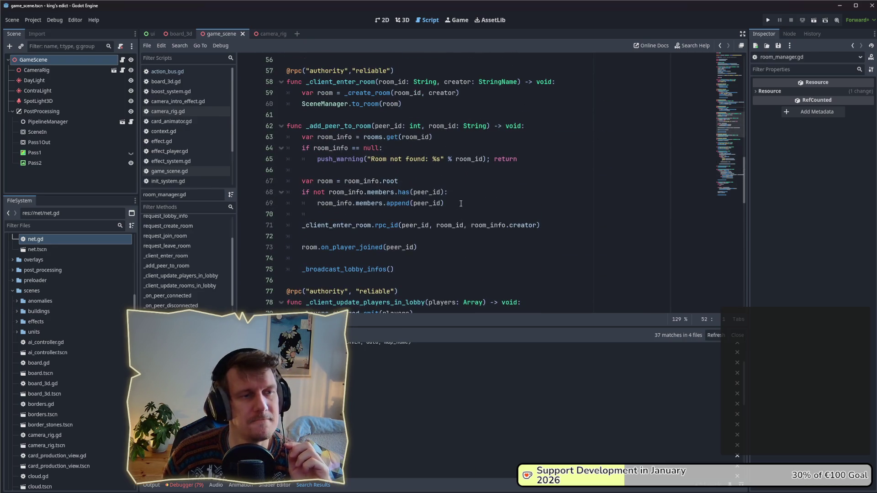
{"action": "scroll", "coordinate": [450, 195], "scroll_direction": "up", "scroll_amount": 5}
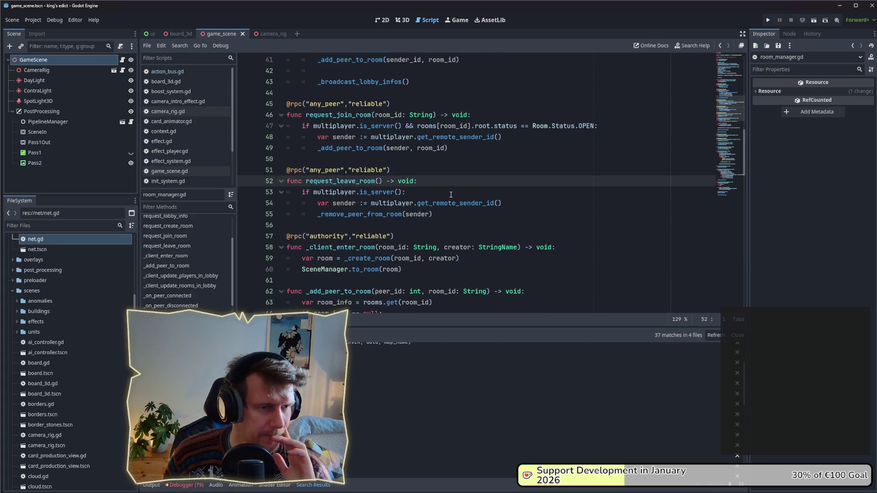
{"action": "scroll", "coordinate": [450, 195], "scroll_direction": "up", "scroll_amount": 4}
{"action": "scroll", "coordinate": [450, 195], "scroll_direction": "up", "scroll_amount": 4}
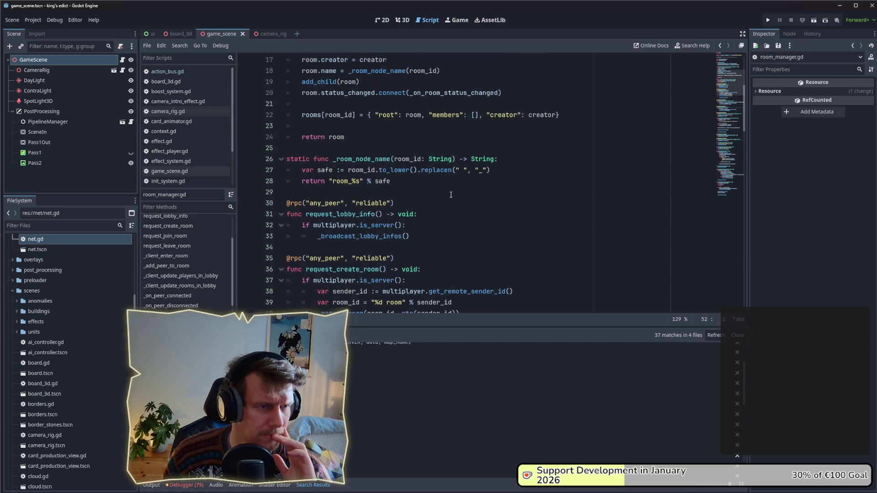
{"action": "scroll", "coordinate": [431, 194], "scroll_direction": "up", "scroll_amount": 4}
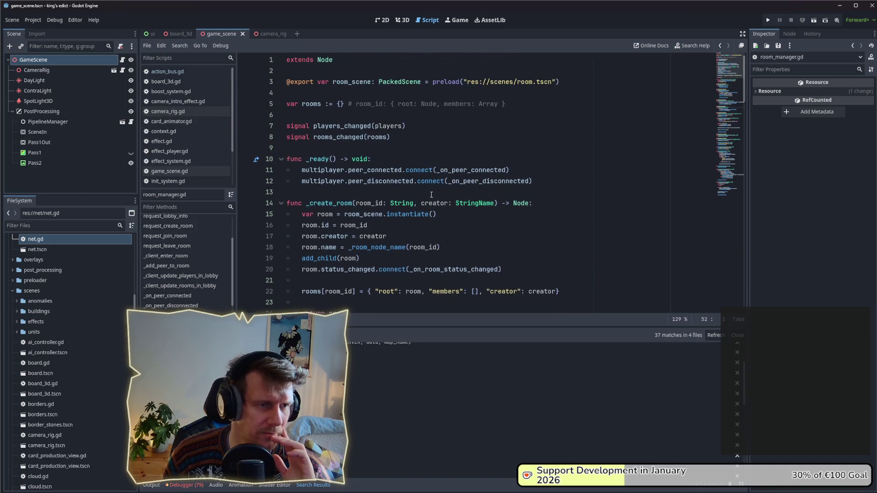
{"action": "scroll", "coordinate": [431, 195], "scroll_direction": "down", "scroll_amount": 8}
{"action": "scroll", "coordinate": [431, 194], "scroll_direction": "down", "scroll_amount": 9}
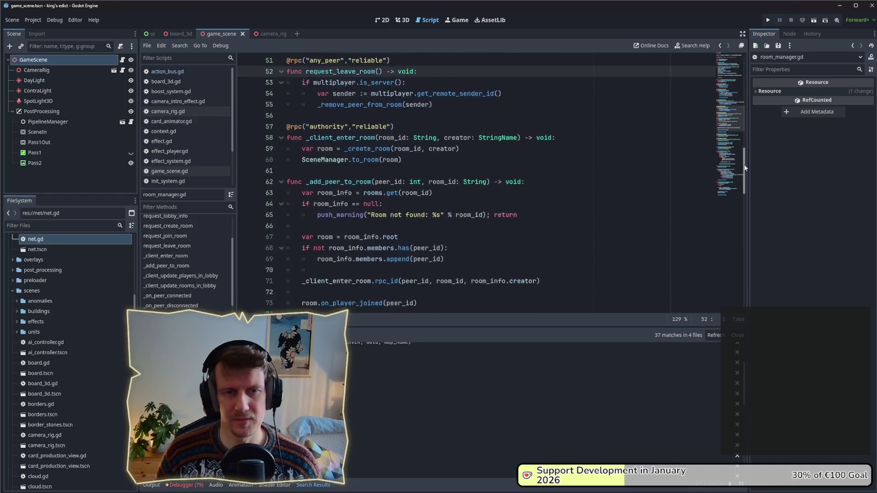
{"action": "left_click_drag", "start_coordinate": [746, 168], "coordinate": [751, 283]}
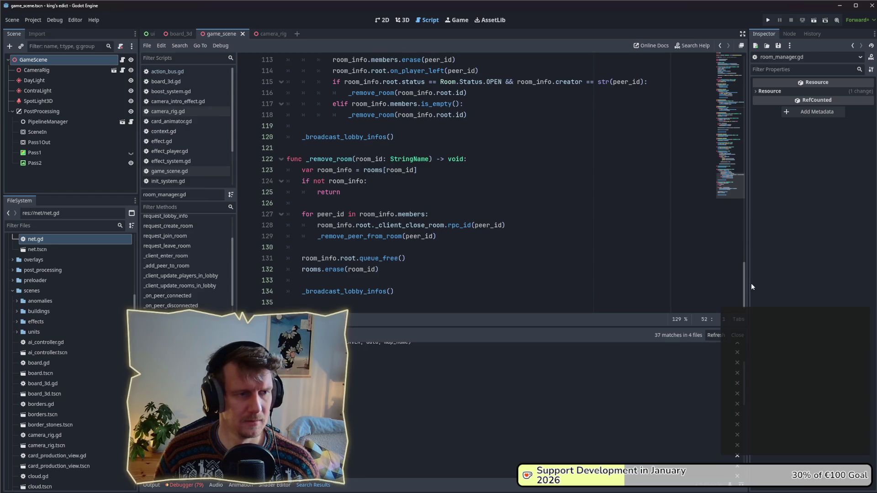
Run a project-wide search for 'action', then switch to action_bus.gd
{"action": "left_click", "coordinate": [540, 239]}
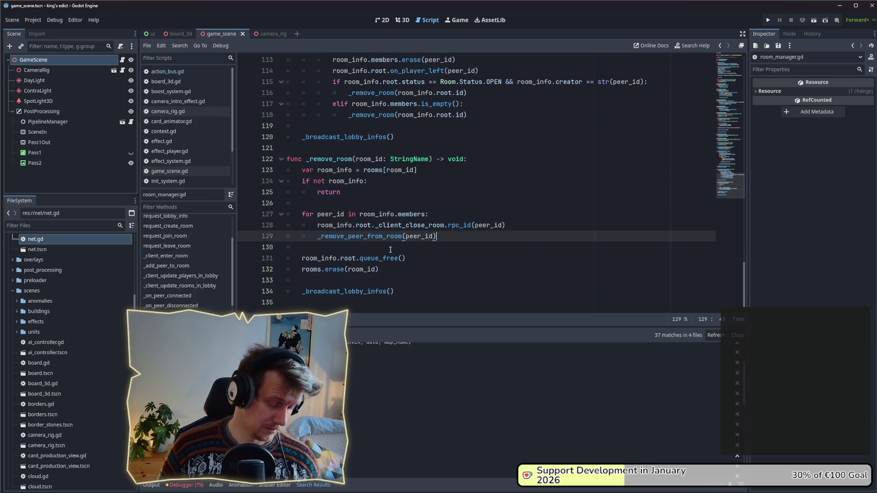
{"action": "key", "text": "ctrl+shift+f"}
{"action": "type", "text": "action"}
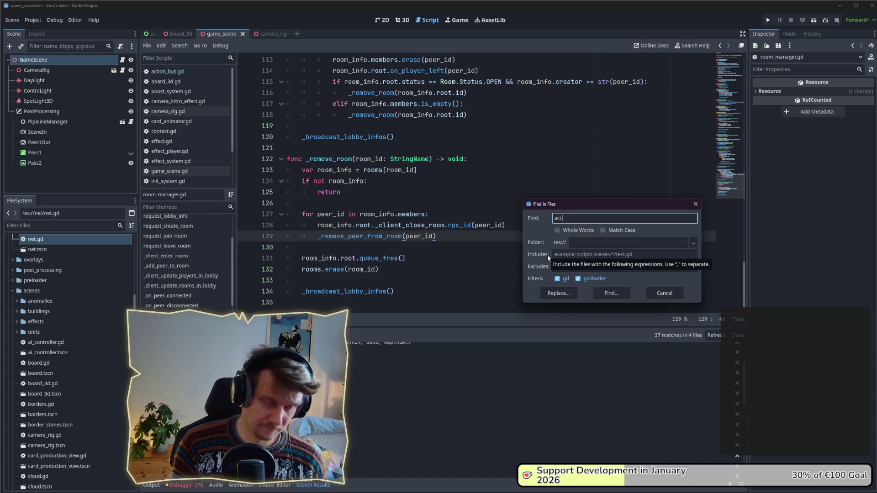
{"action": "key", "text": "Return"}
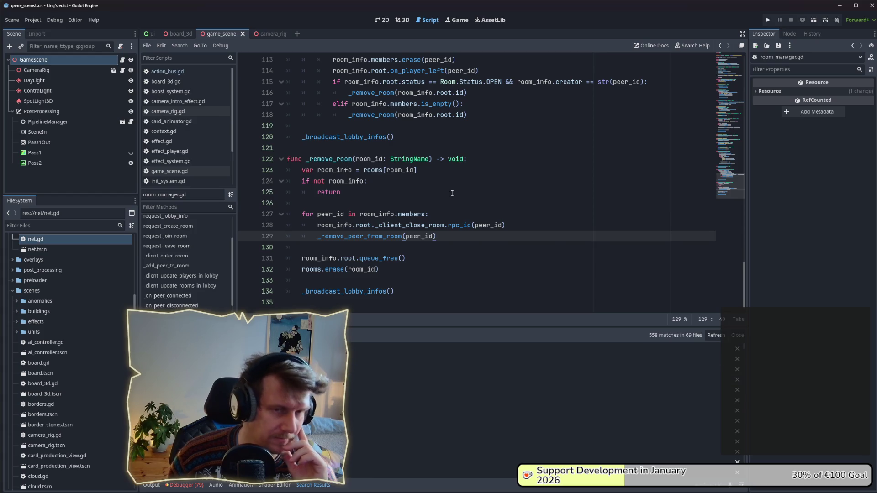
{"action": "left_click", "coordinate": [167, 72]}
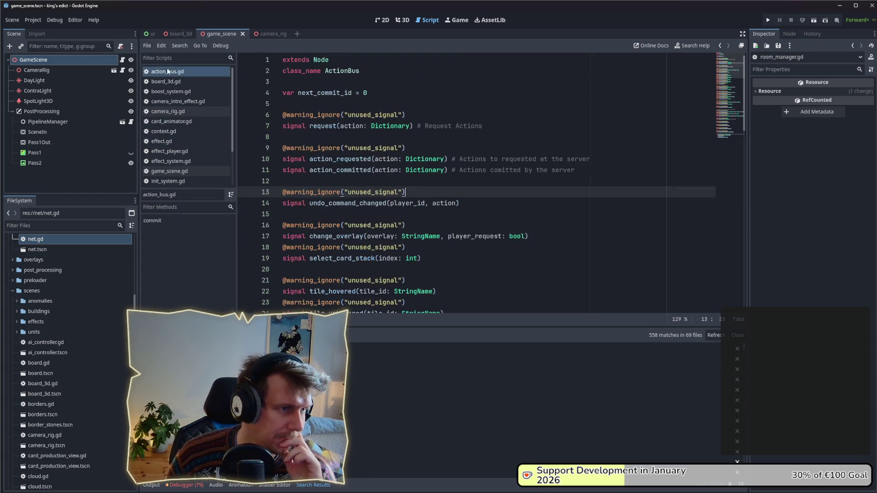
{"action": "scroll", "coordinate": [368, 169], "scroll_direction": "down", "scroll_amount": 4}
{"action": "scroll", "coordinate": [368, 169], "scroll_direction": "up", "scroll_amount": 4}
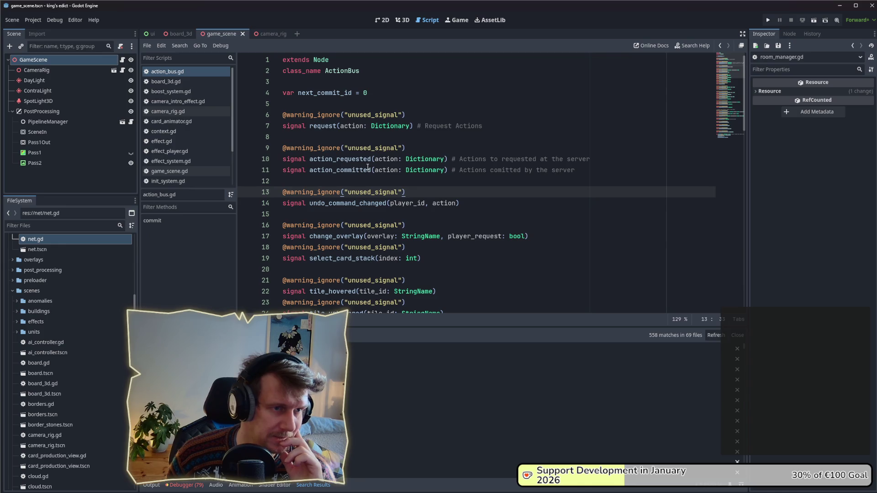
Search the project for the signal name 'request' and open the match in room.gd
{"action": "double_click", "coordinate": [322, 127]}
{"action": "key", "text": "ctrl+shift+f"}
{"action": "key", "text": "Return"}
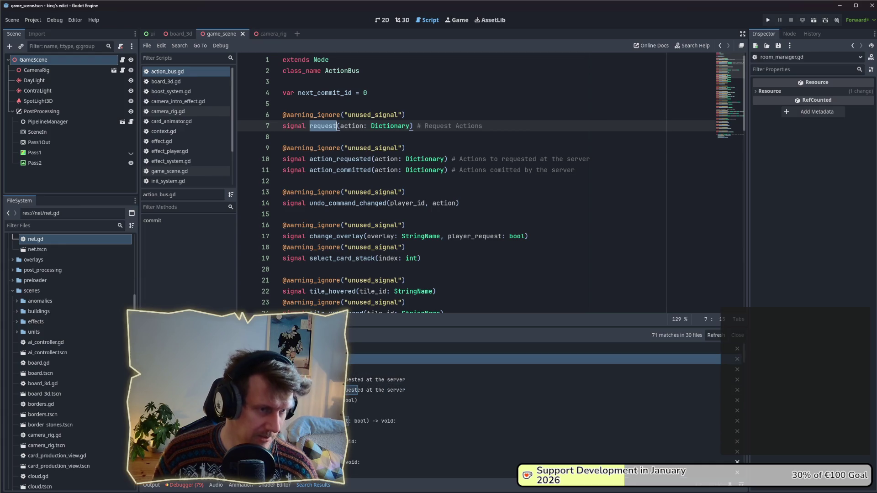
{"action": "scroll", "coordinate": [534, 404], "scroll_direction": "down", "scroll_amount": 3}
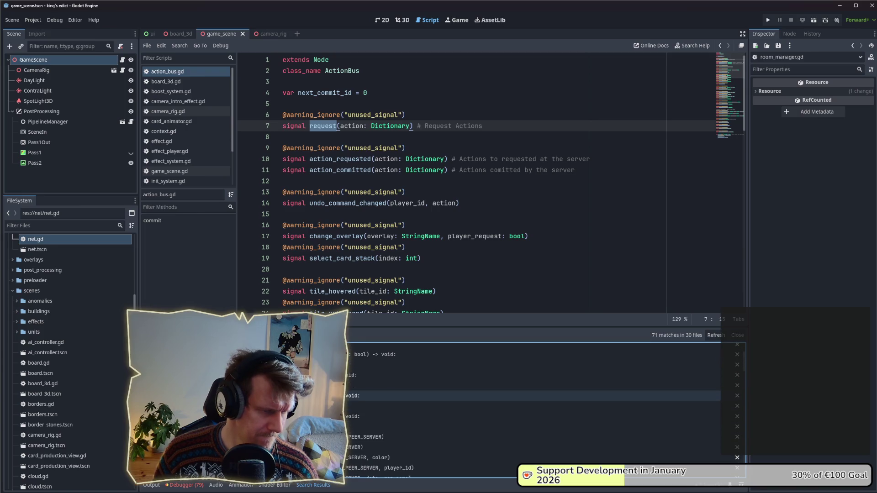
{"action": "scroll", "coordinate": [534, 404], "scroll_direction": "down", "scroll_amount": 5}
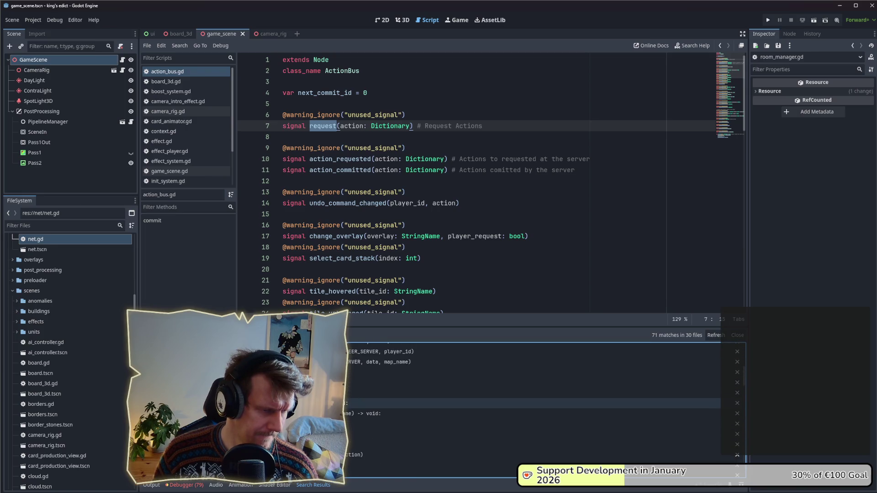
{"action": "scroll", "coordinate": [534, 404], "scroll_direction": "down", "scroll_amount": 2}
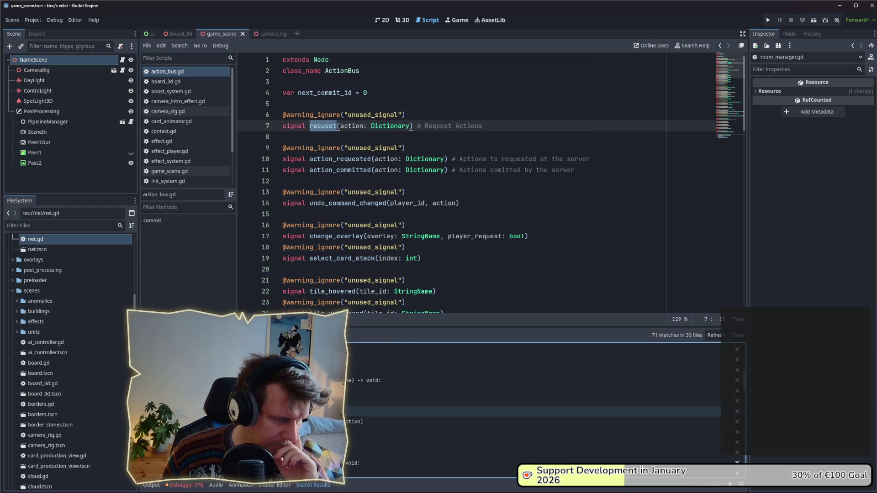
{"action": "left_click", "coordinate": [534, 401]}
{"action": "scroll", "coordinate": [468, 177], "scroll_direction": "up", "scroll_amount": 3}
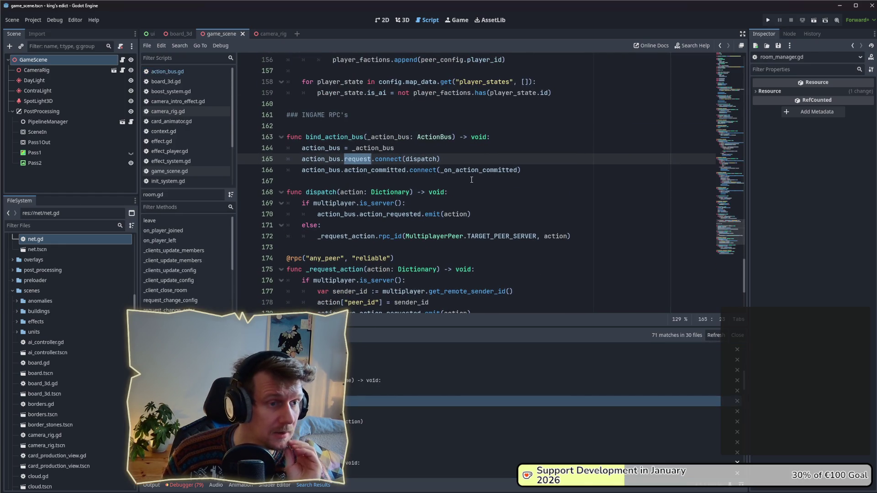
{"action": "scroll", "coordinate": [402, 137], "scroll_direction": "up", "scroll_amount": 3}
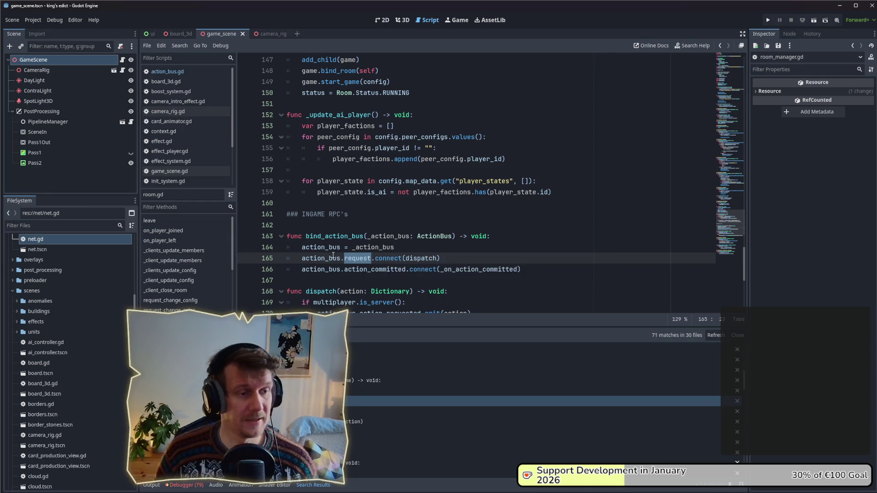
Jump to the action_bus ActionBus variable declaration in room.gd
{"action": "left_click", "coordinate": [320, 262], "text": "ctrl"}
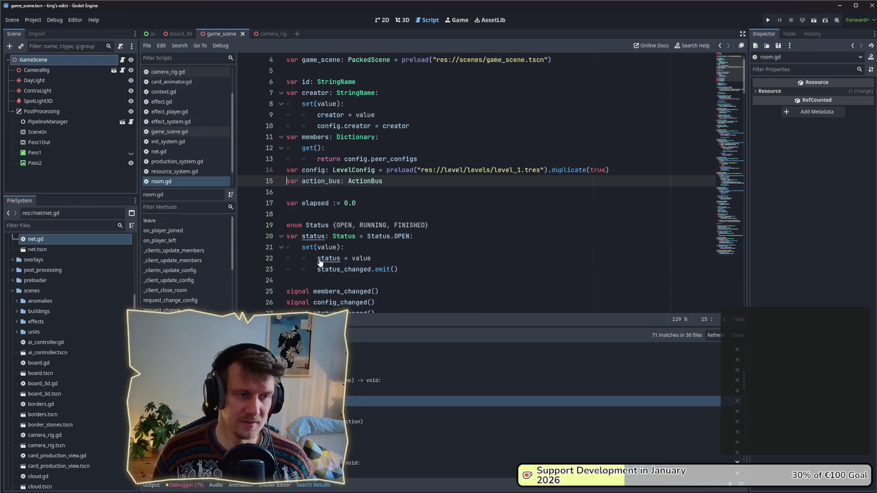
Jump to the ActionBus request signal definition and review the request and action_requested declarations
{"action": "left_click", "coordinate": [369, 182], "text": "ctrl"}
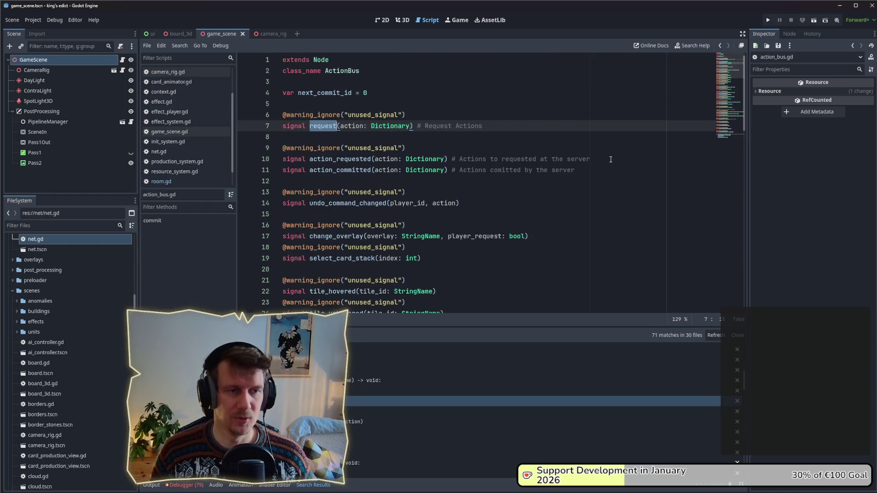
{"action": "left_click_drag", "start_coordinate": [609, 159], "coordinate": [282, 159]}
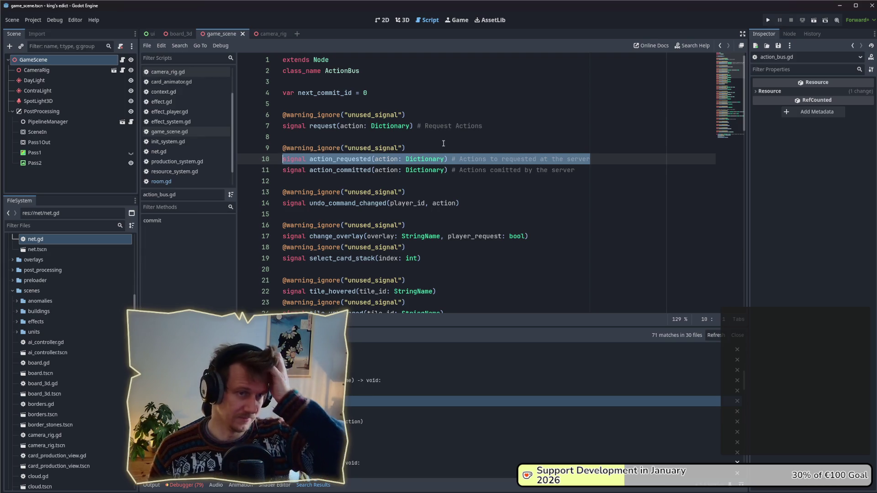
{"action": "left_click_drag", "start_coordinate": [482, 126], "coordinate": [282, 126]}
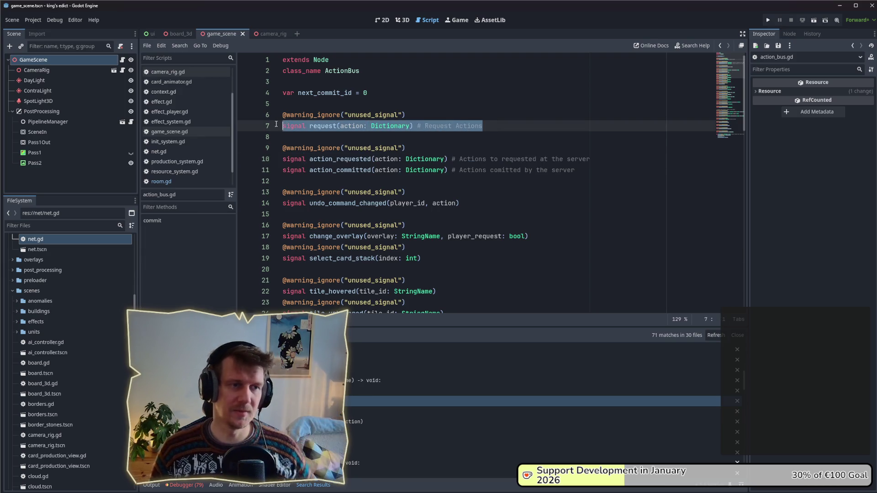
{"action": "left_click", "coordinate": [376, 136]}
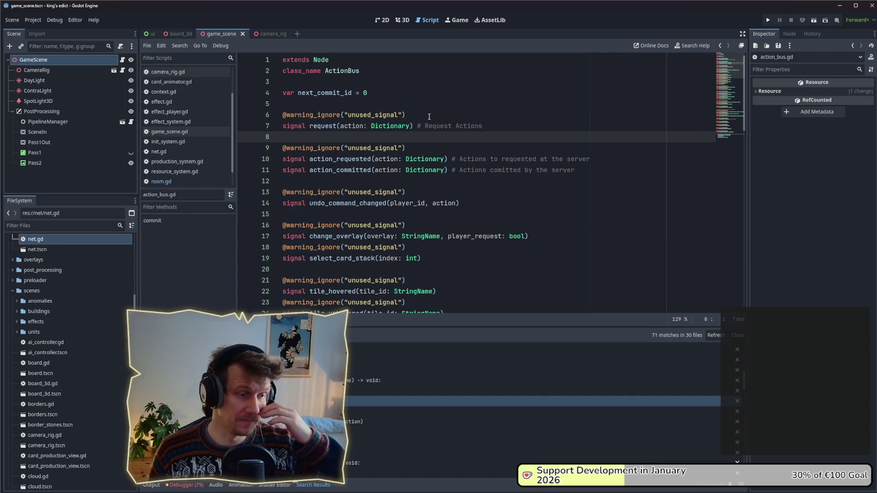
Highlight the request signal declaration once more, then move to the FileSystem filter
{"action": "left_click_drag", "start_coordinate": [489, 127], "coordinate": [277, 127]}
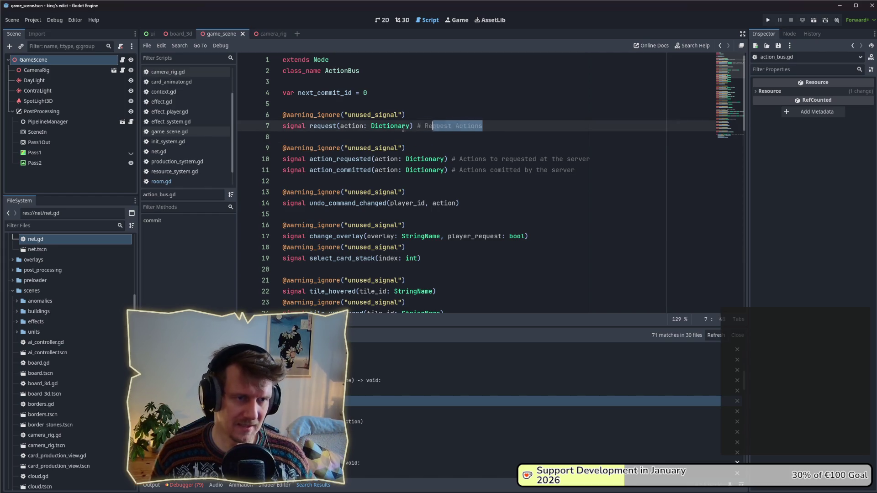
{"action": "left_click", "coordinate": [465, 140]}
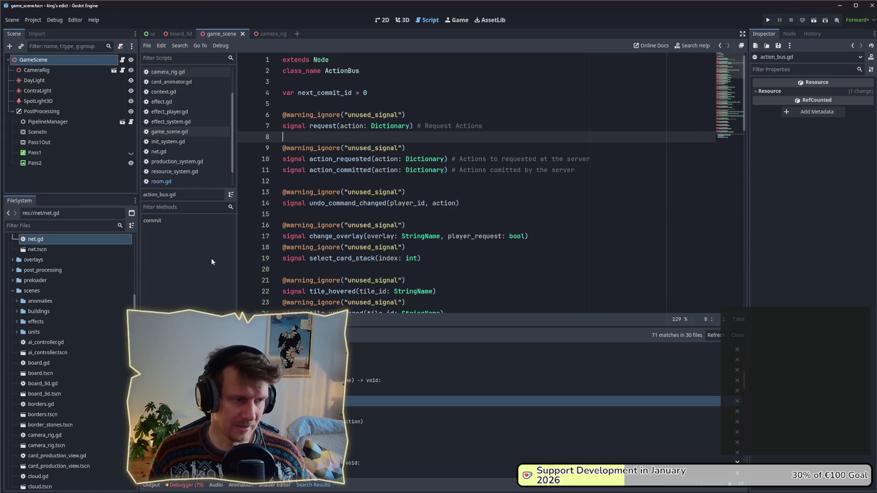
{"action": "left_click", "coordinate": [14, 227]}
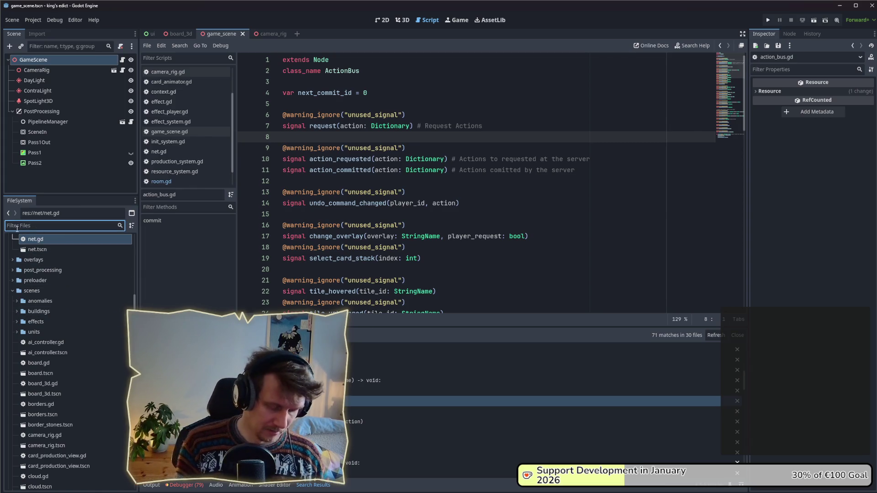
{"action": "type", "text": "requ"}
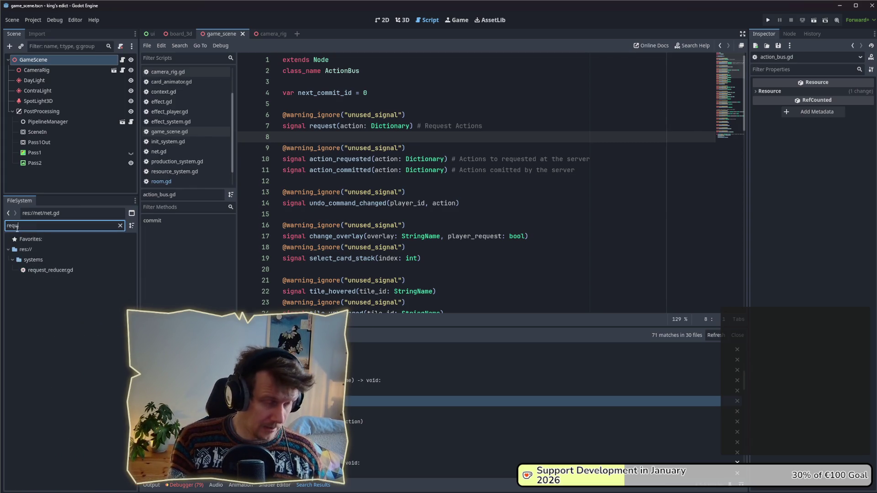
{"action": "type", "text": "est"}
Open request_reducer.gd and jump to _broadcast_init_round, marking the init infos expression on line 38
{"action": "double_click", "coordinate": [53, 270]}
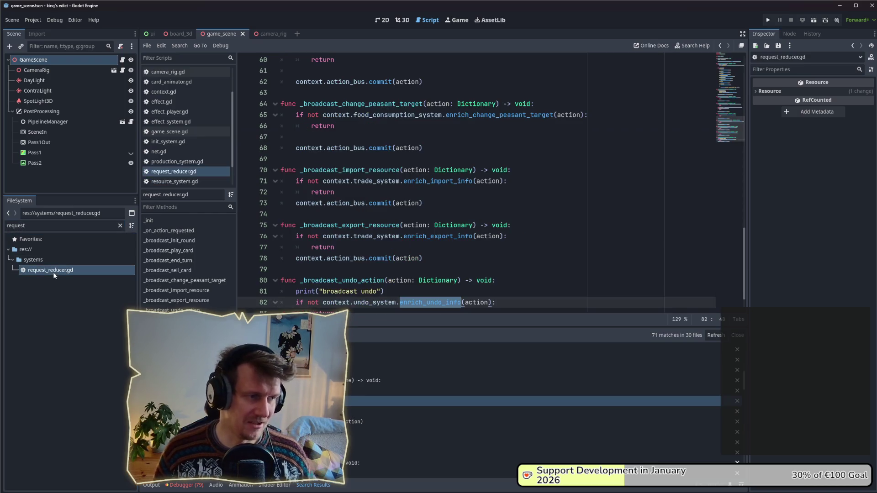
{"action": "left_click_drag", "start_coordinate": [747, 256], "coordinate": [746, 142]}
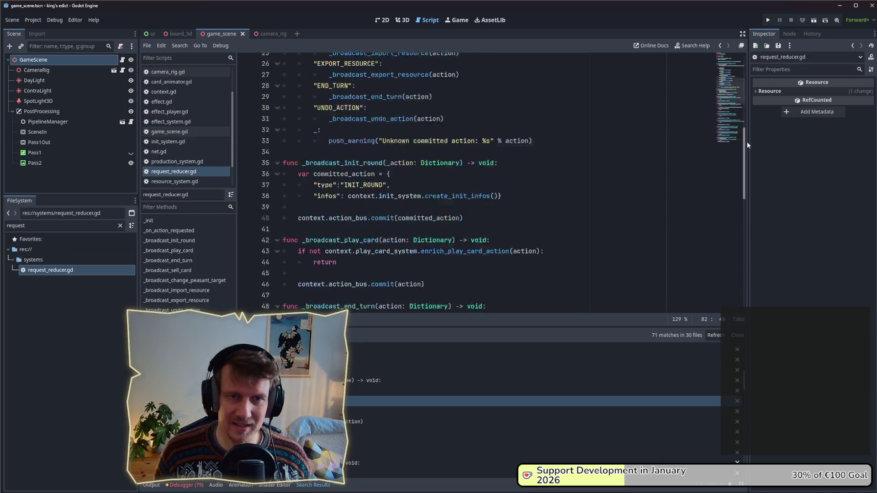
{"action": "scroll", "coordinate": [423, 148], "scroll_direction": "up", "scroll_amount": 8}
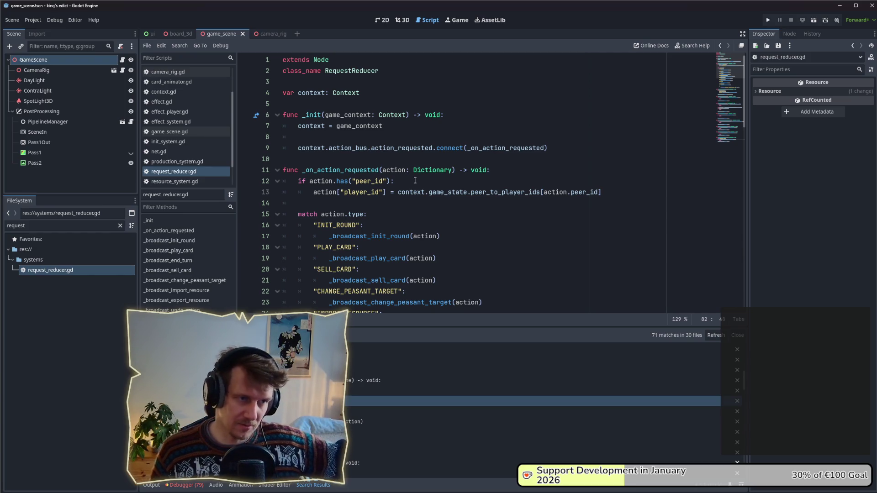
{"action": "scroll", "coordinate": [415, 181], "scroll_direction": "down", "scroll_amount": 1}
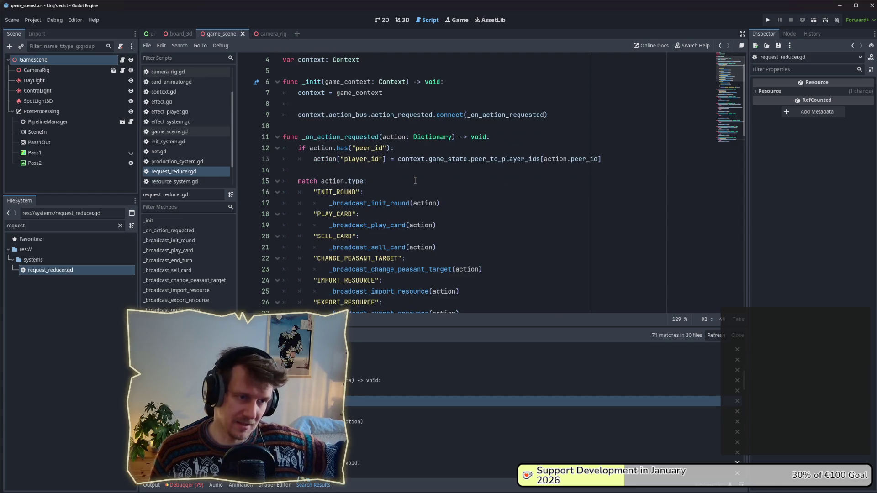
{"action": "scroll", "coordinate": [376, 172], "scroll_direction": "down", "scroll_amount": 1}
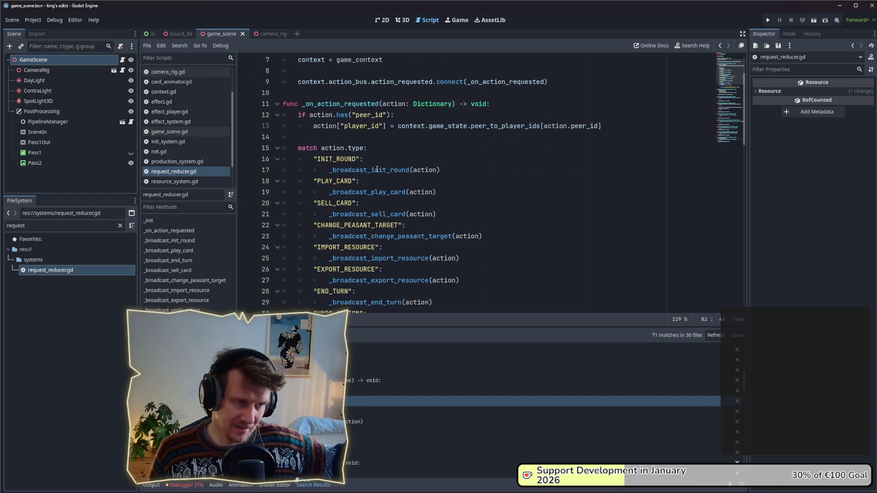
{"action": "scroll", "coordinate": [310, 151], "scroll_direction": "down", "scroll_amount": 3}
{"action": "scroll", "coordinate": [346, 166], "scroll_direction": "up", "scroll_amount": 1}
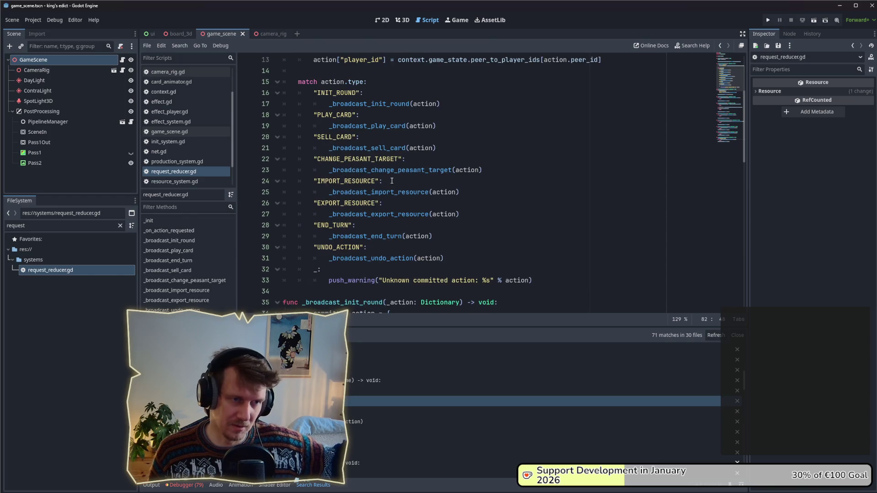
{"action": "scroll", "coordinate": [363, 145], "scroll_direction": "up", "scroll_amount": 1}
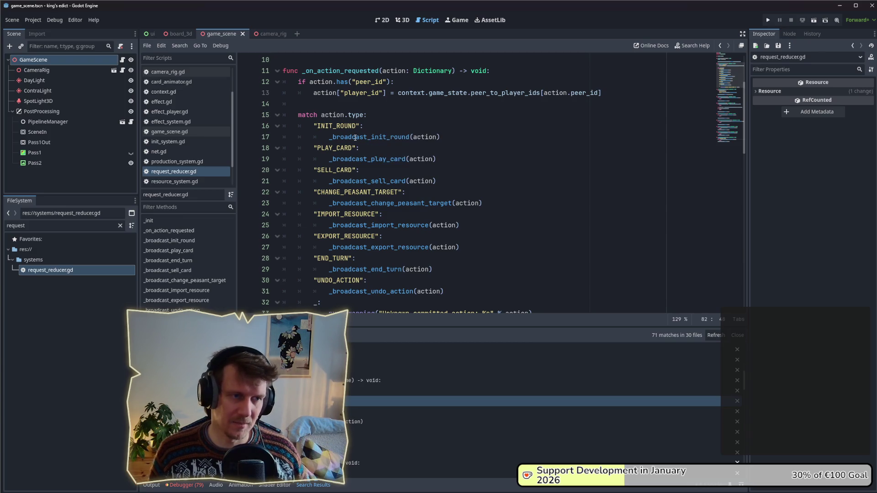
{"action": "left_click", "coordinate": [374, 139], "text": "ctrl"}
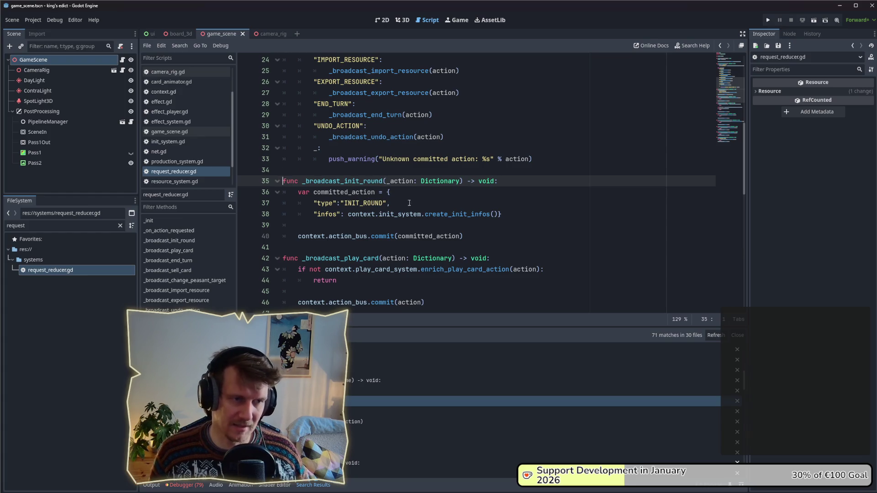
{"action": "left_click_drag", "start_coordinate": [509, 215], "coordinate": [347, 214]}
Finish reviewing line 38 and select the old file filter text to refilter for commit
{"action": "left_click_drag", "start_coordinate": [504, 214], "coordinate": [343, 217]}
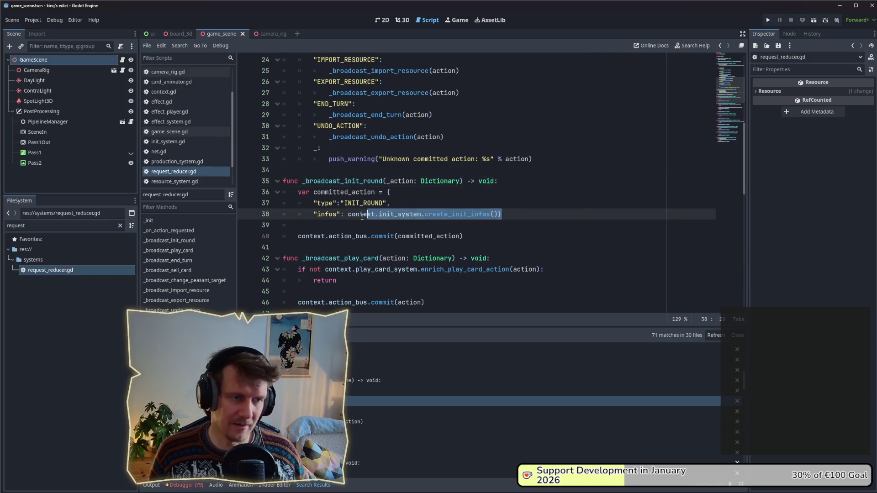
{"action": "left_click", "coordinate": [351, 226]}
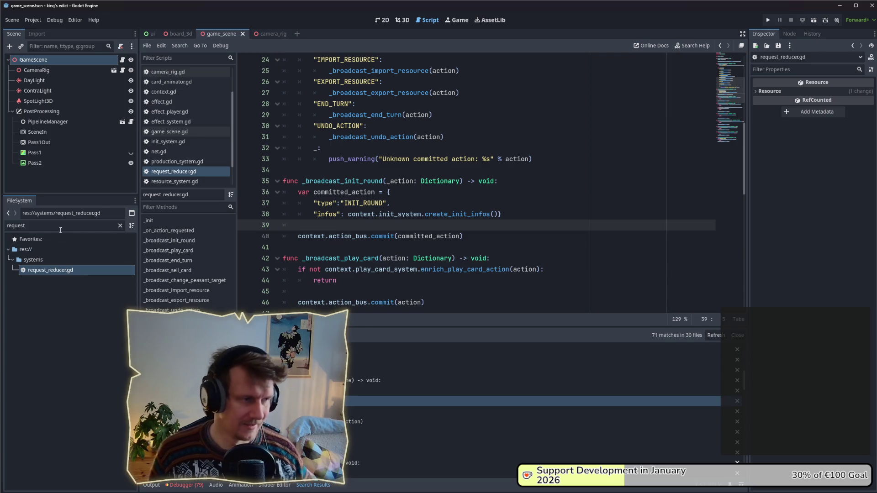
{"action": "double_click", "coordinate": [17, 225]}
{"action": "type", "text": "mmit"}
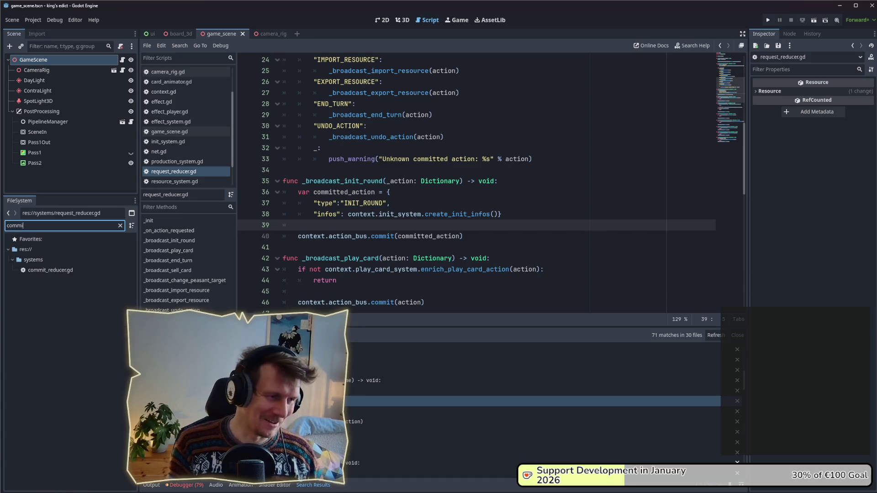
Open commit_reducer.gd and review _on_action_committed, highlighting the action_queue usages on line 21
{"action": "double_click", "coordinate": [68, 271]}
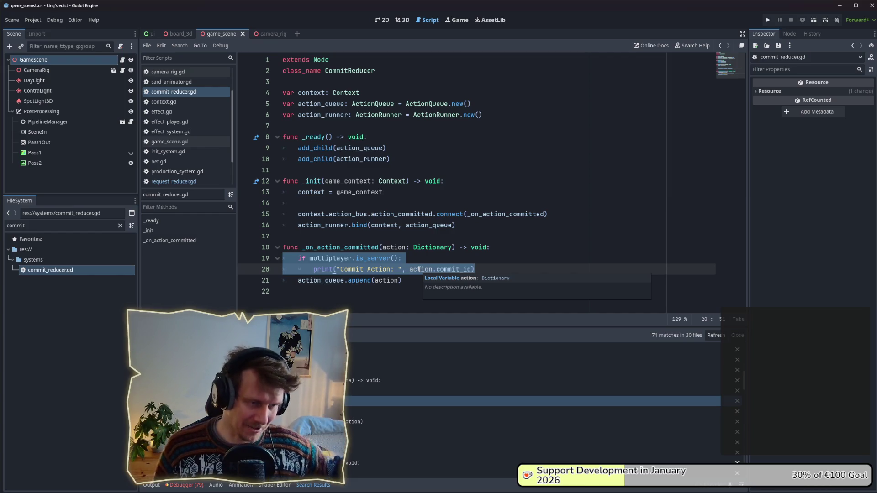
{"action": "left_click", "coordinate": [405, 259]}
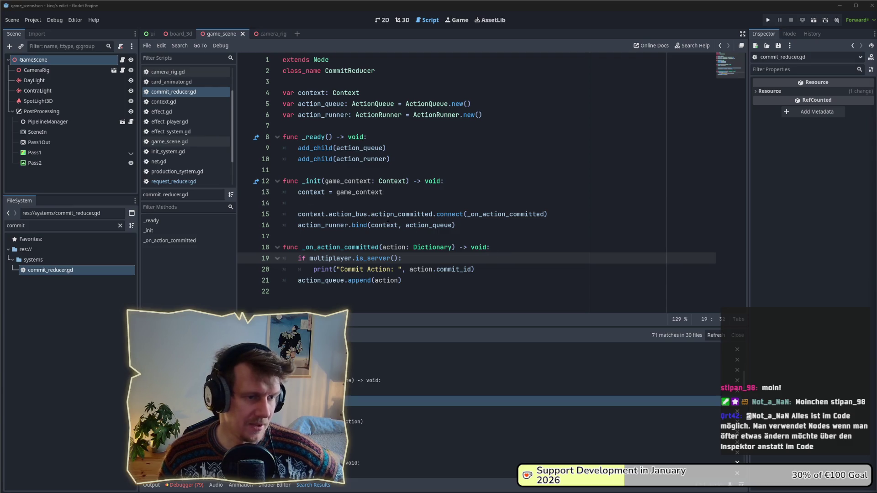
{"action": "left_click", "coordinate": [326, 281]}
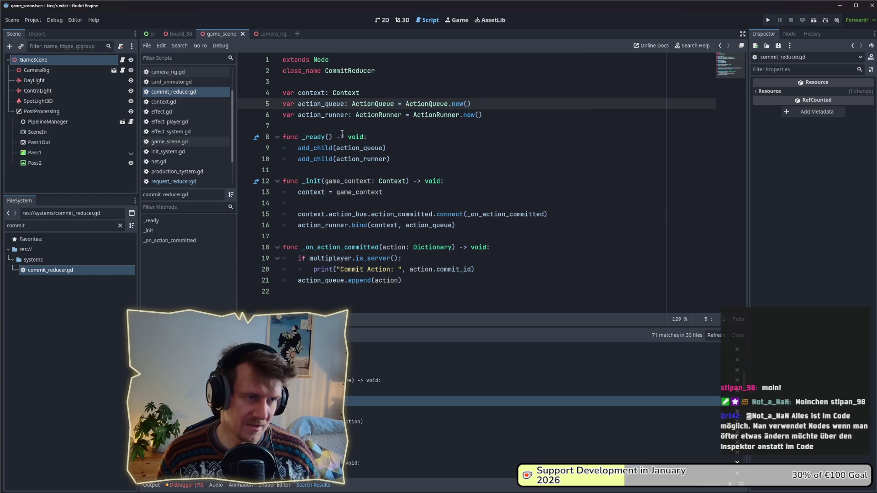
{"action": "left_click", "coordinate": [381, 109], "text": "ctrl"}
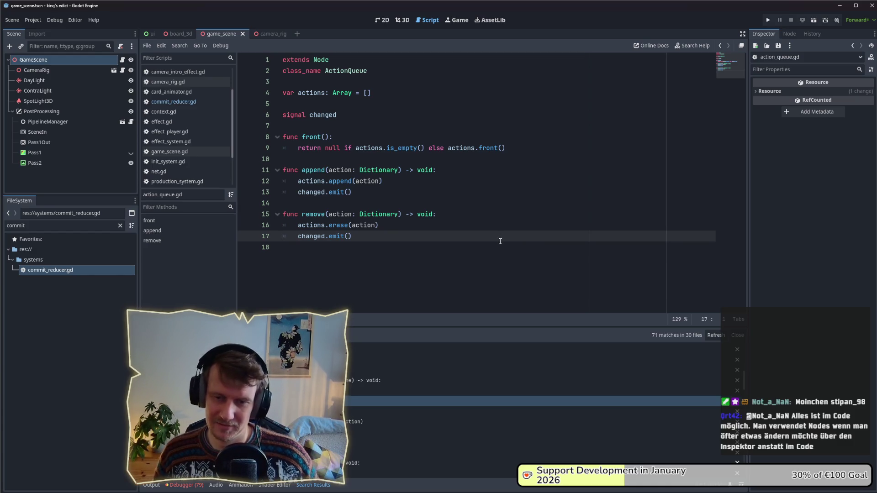
{"action": "left_click", "coordinate": [501, 241]}
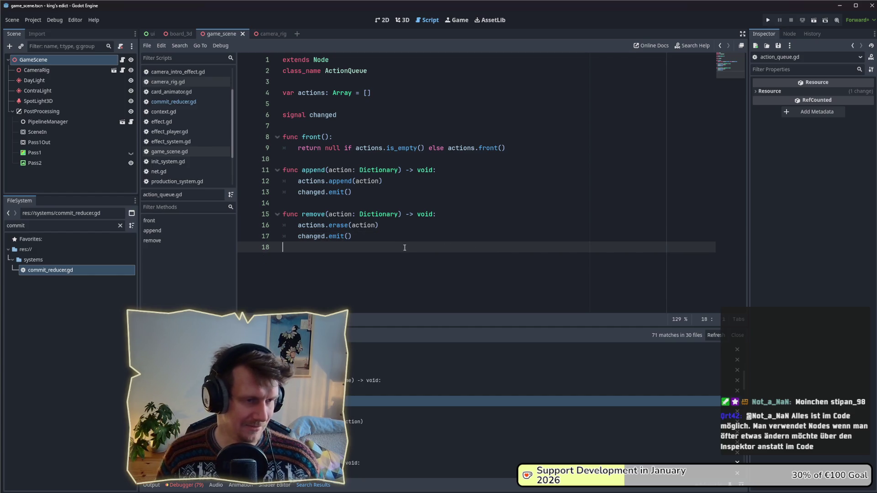
{"action": "left_click", "coordinate": [377, 205]}
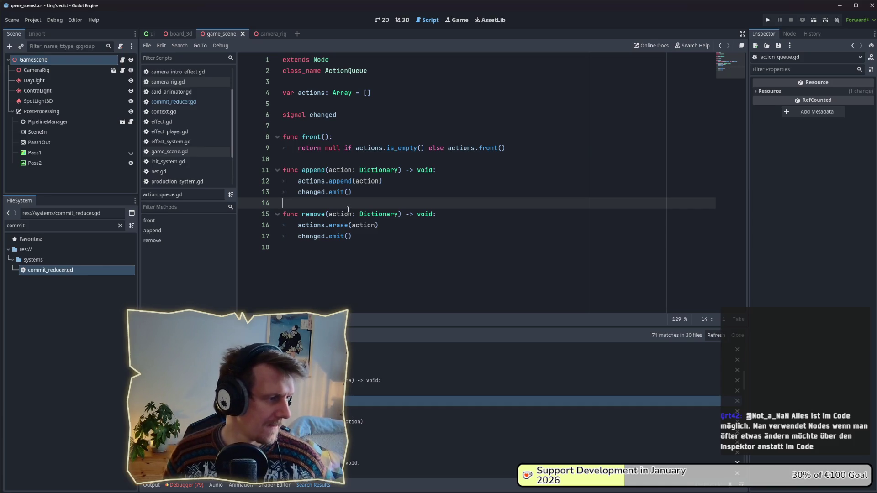
{"action": "left_click", "coordinate": [348, 211]}
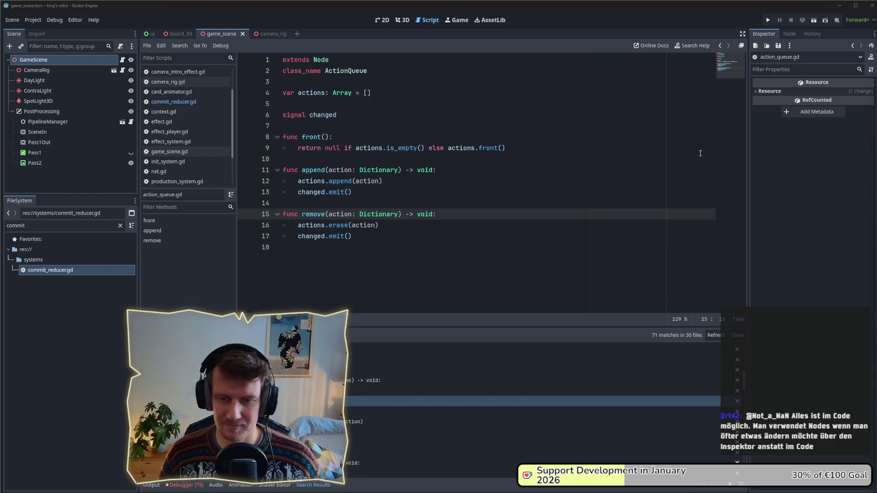
{"action": "left_click", "coordinate": [449, 214]}
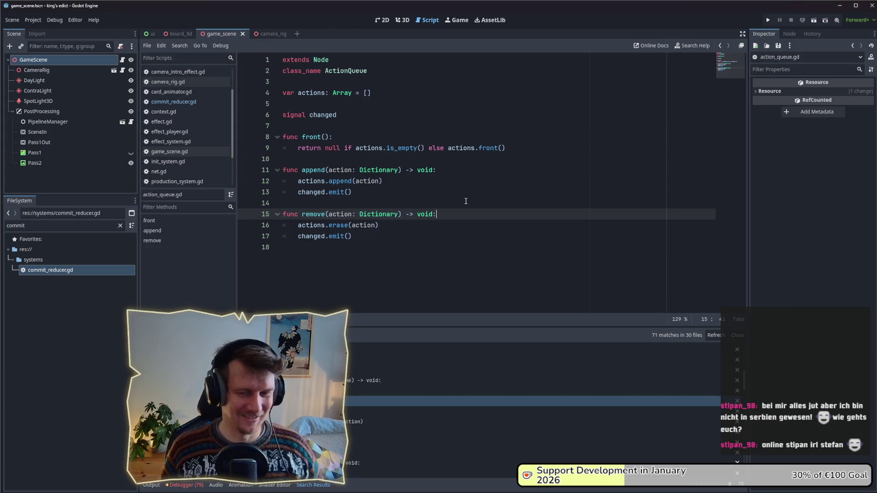
{"action": "left_click", "coordinate": [455, 189]}
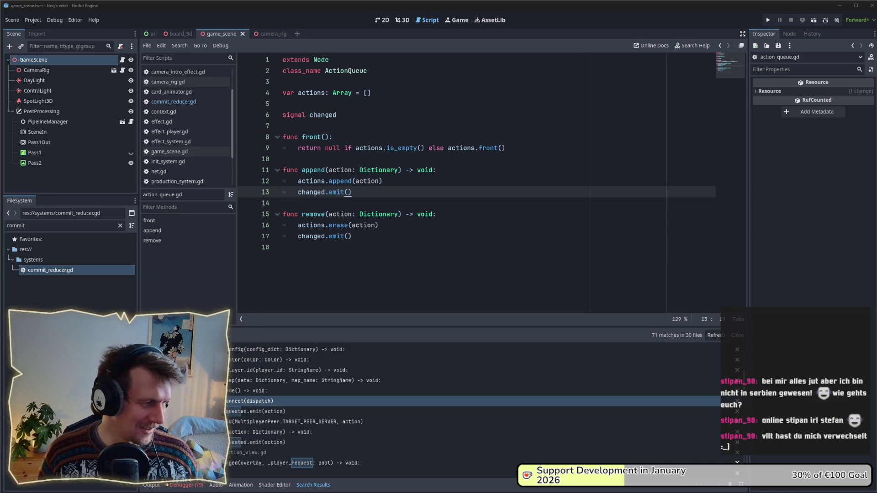
{"action": "left_click", "coordinate": [474, 253]}
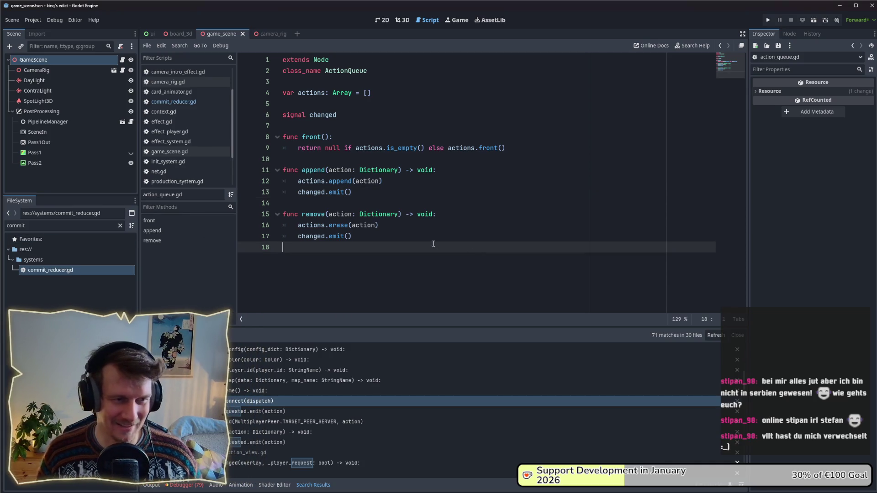
{"action": "left_click", "coordinate": [410, 237]}
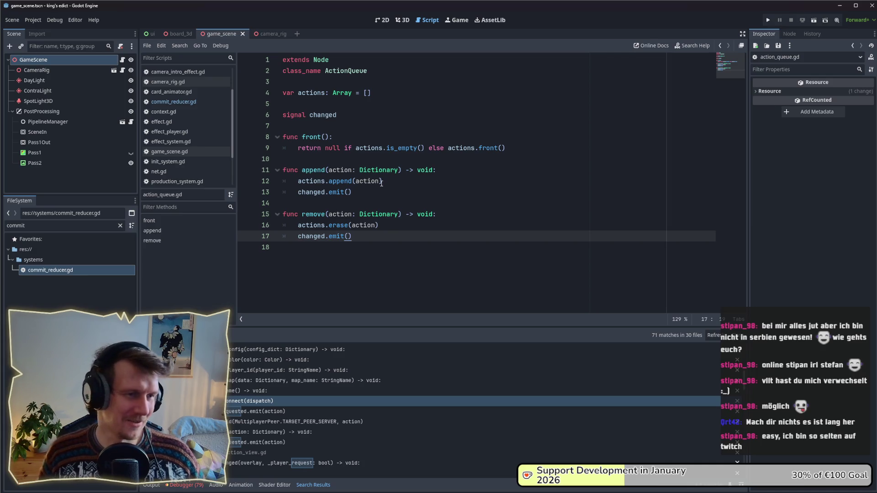
{"action": "left_click", "coordinate": [382, 182]}
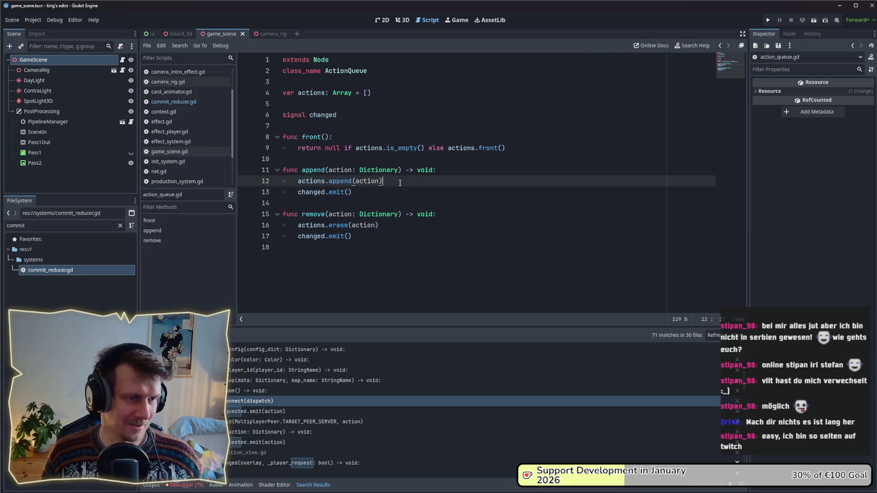
{"action": "left_click", "coordinate": [397, 192]}
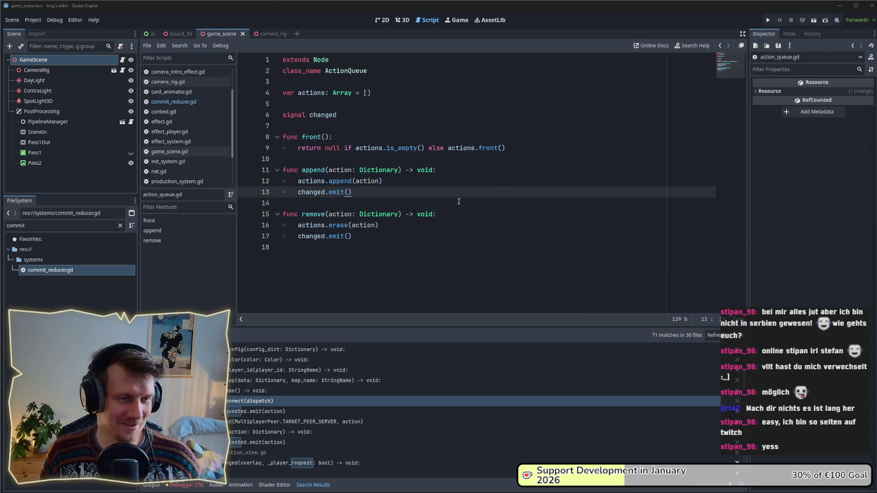
{"action": "left_click", "coordinate": [418, 223]}
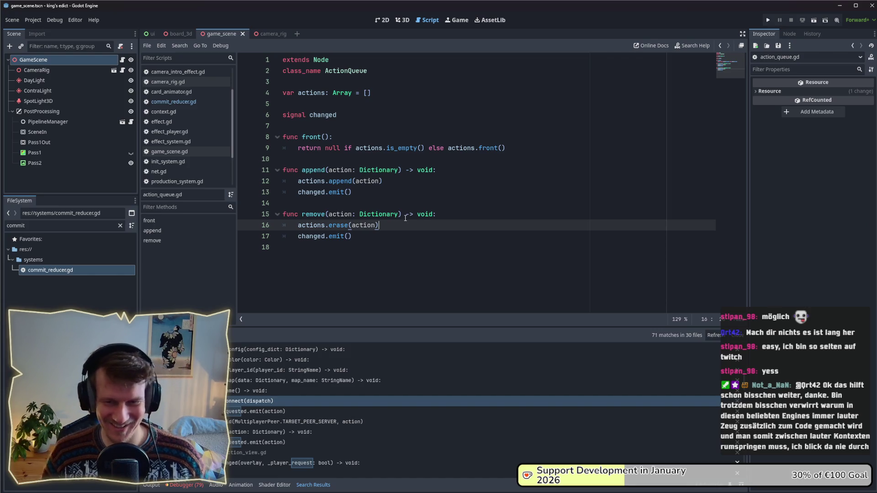
{"action": "mouse_move", "coordinate": [379, 214]}
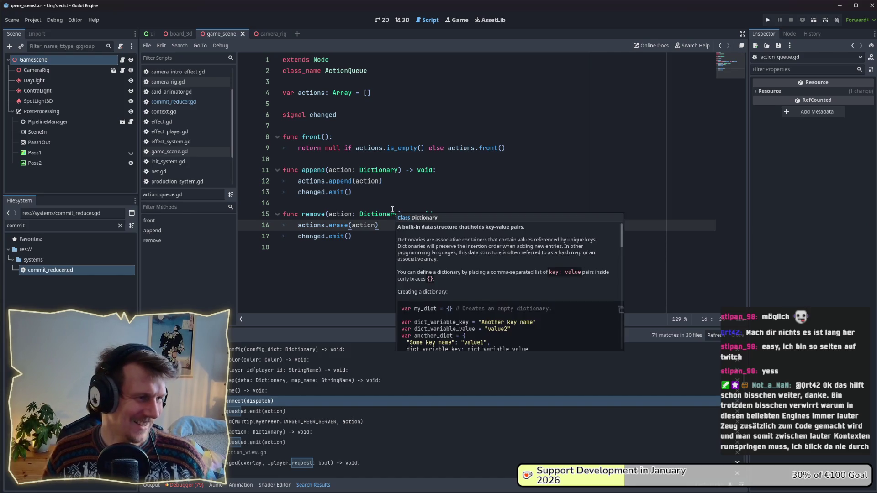
{"action": "left_click", "coordinate": [391, 204]}
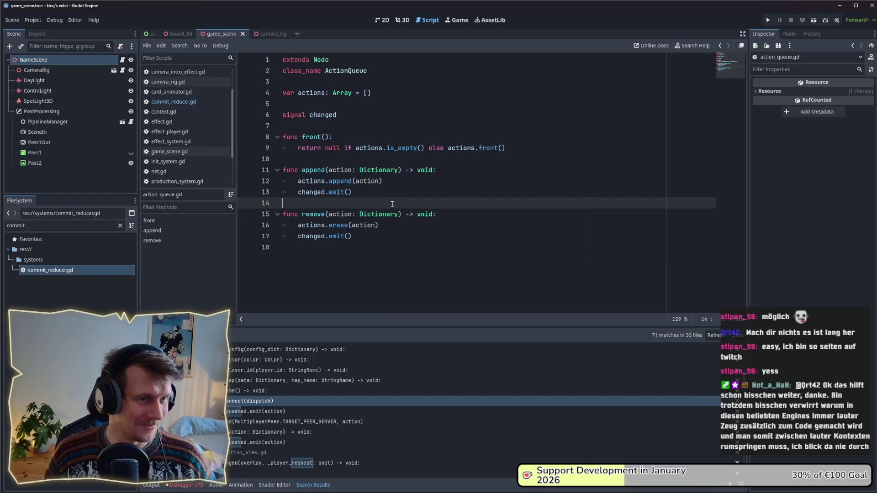
Close the commit_reducer.gd script from the script list and switch to context.gd
{"action": "left_click", "coordinate": [179, 102]}
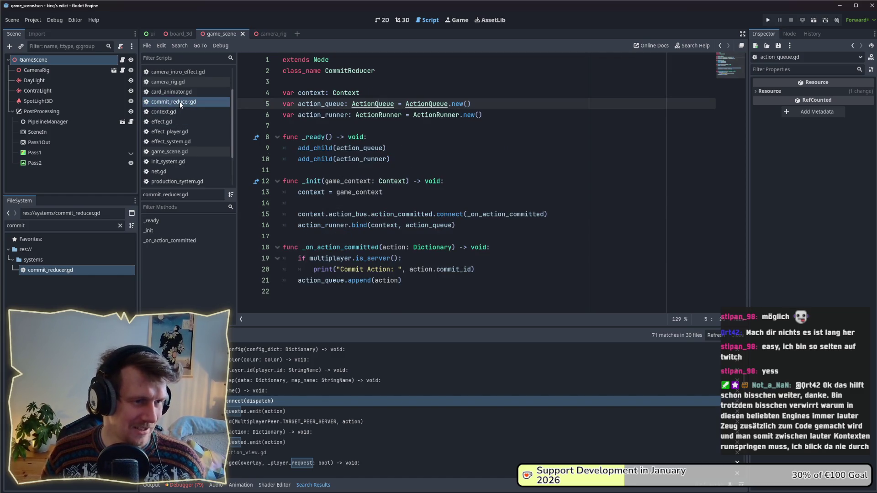
{"action": "right_click", "coordinate": [197, 100]}
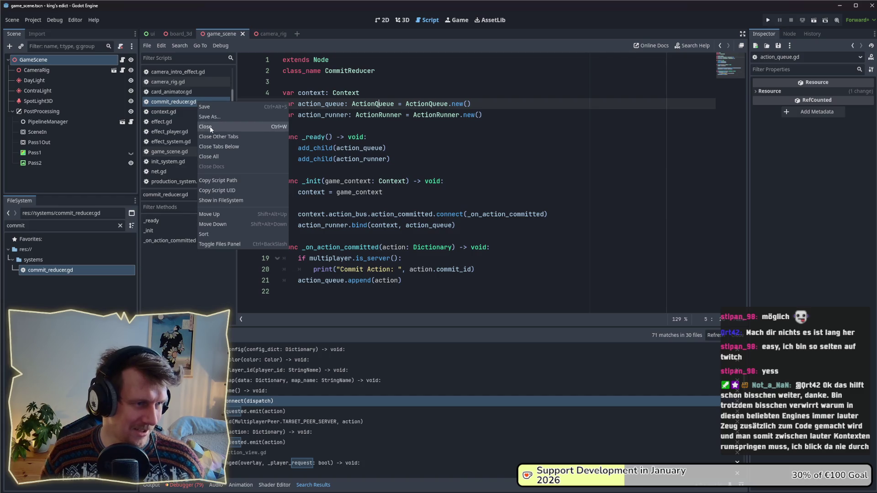
{"action": "left_click", "coordinate": [205, 127]}
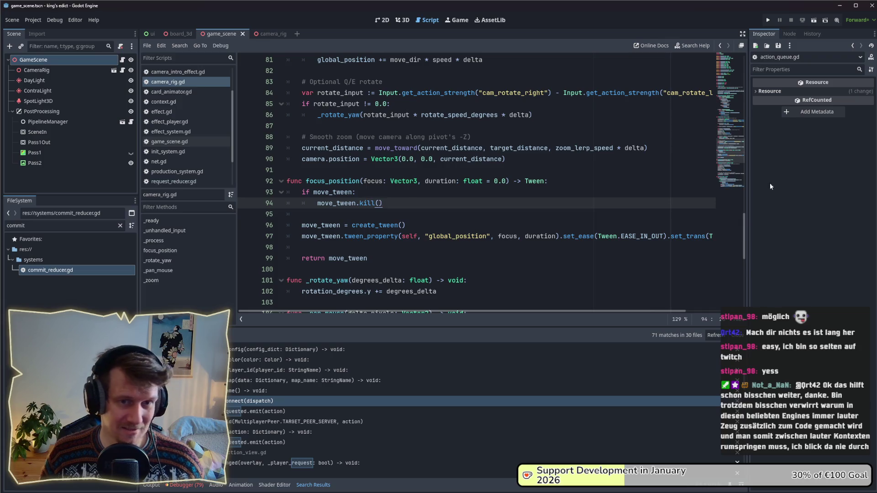
{"action": "left_click_drag", "start_coordinate": [745, 233], "coordinate": [745, 70]}
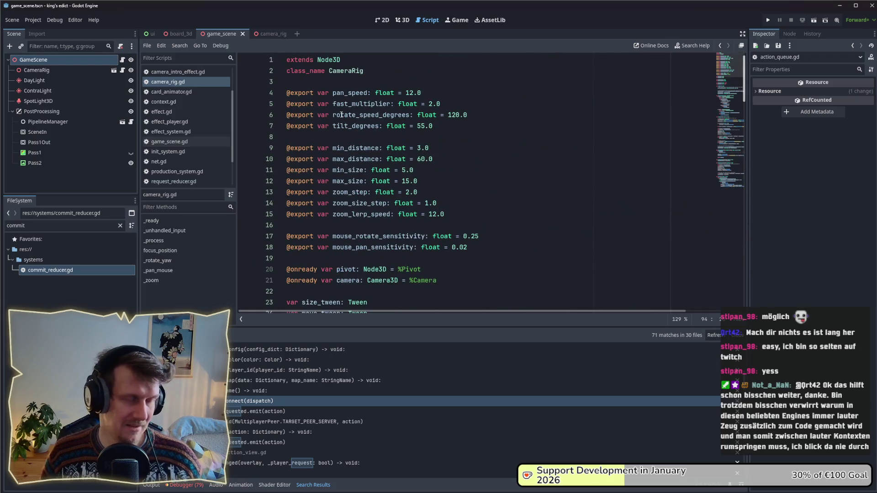
{"action": "scroll", "coordinate": [674, 69], "scroll_direction": "down", "scroll_amount": 4}
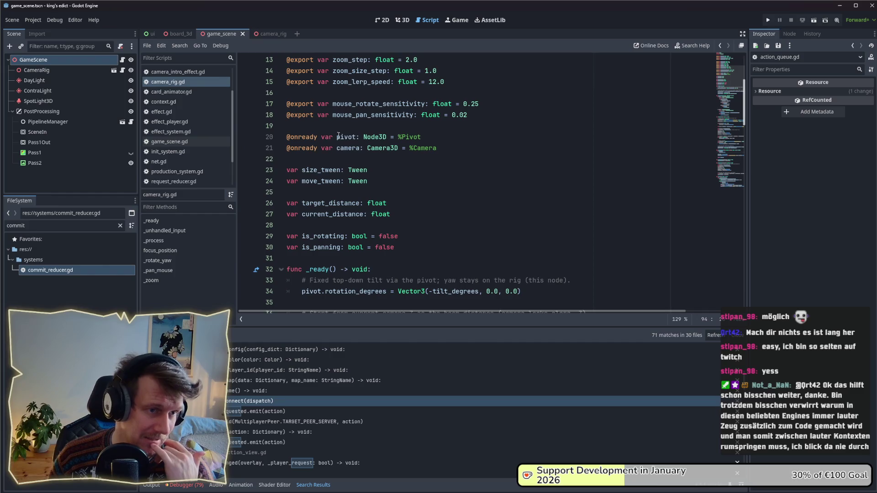
{"action": "left_click", "coordinate": [164, 102]}
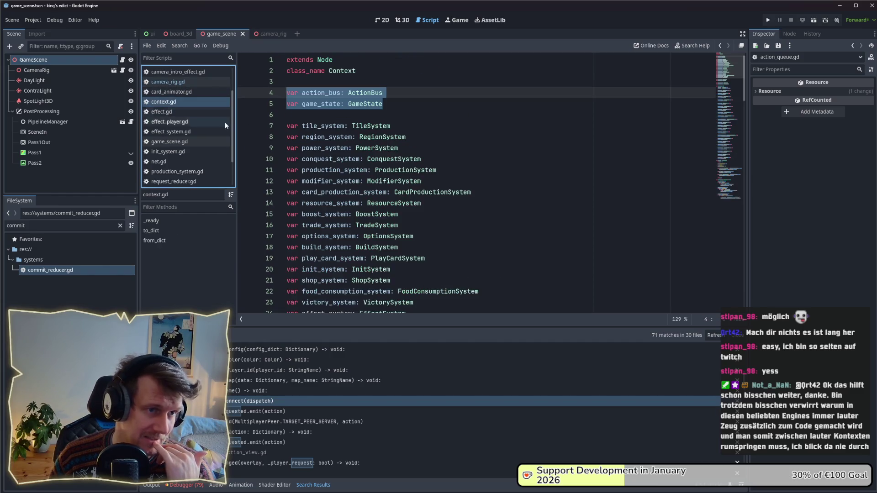
{"action": "scroll", "coordinate": [395, 231], "scroll_direction": "up", "scroll_amount": 2}
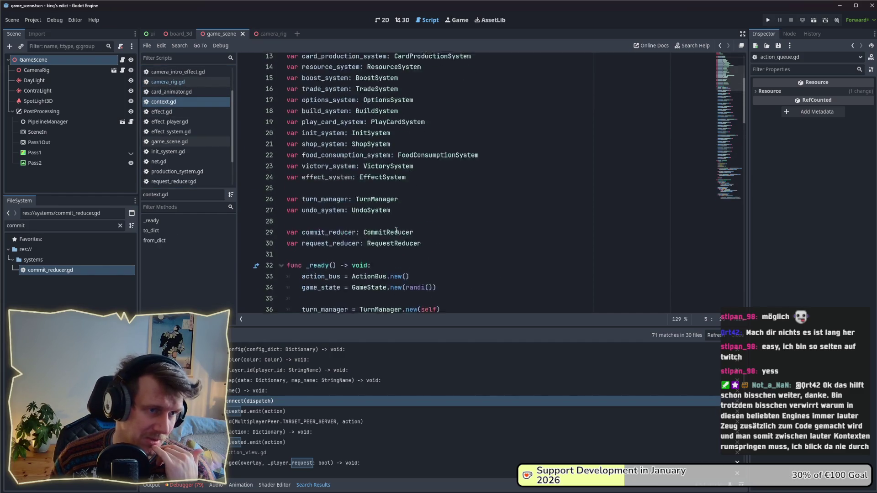
{"action": "scroll", "coordinate": [396, 231], "scroll_direction": "up", "scroll_amount": 1}
{"action": "scroll", "coordinate": [396, 231], "scroll_direction": "up", "scroll_amount": 3}
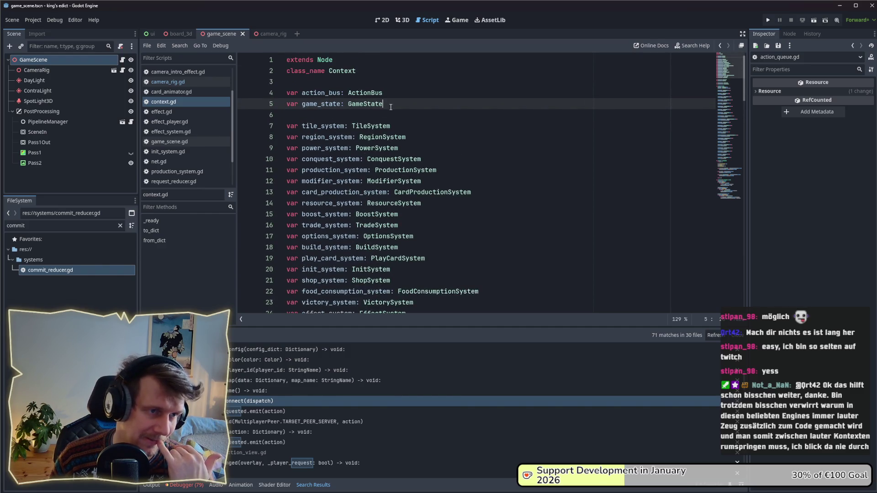
{"action": "scroll", "coordinate": [392, 138], "scroll_direction": "down", "scroll_amount": 4}
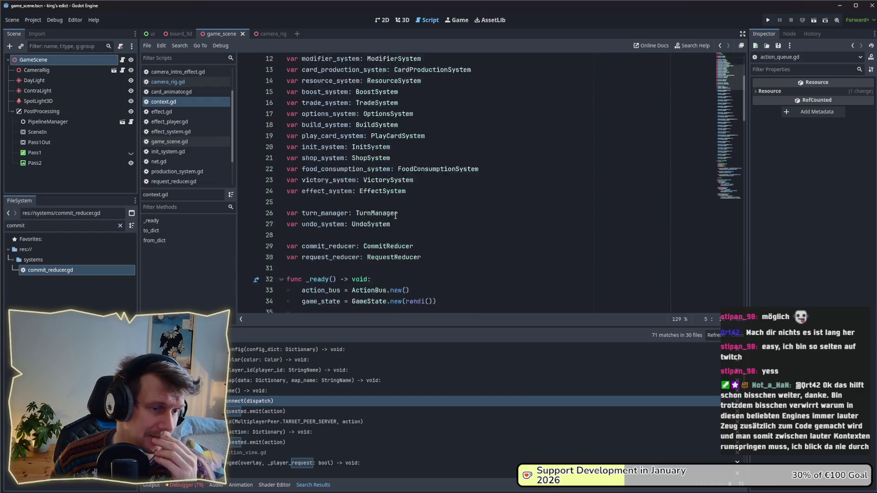
{"action": "scroll", "coordinate": [396, 216], "scroll_direction": "down", "scroll_amount": 1}
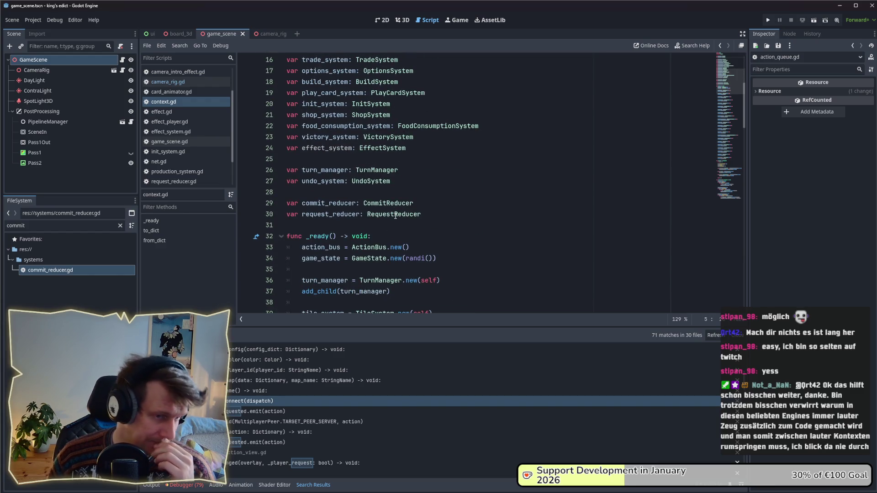
{"action": "scroll", "coordinate": [395, 215], "scroll_direction": "down", "scroll_amount": 3}
{"action": "scroll", "coordinate": [396, 216], "scroll_direction": "down", "scroll_amount": 1}
{"action": "scroll", "coordinate": [396, 216], "scroll_direction": "down", "scroll_amount": 5}
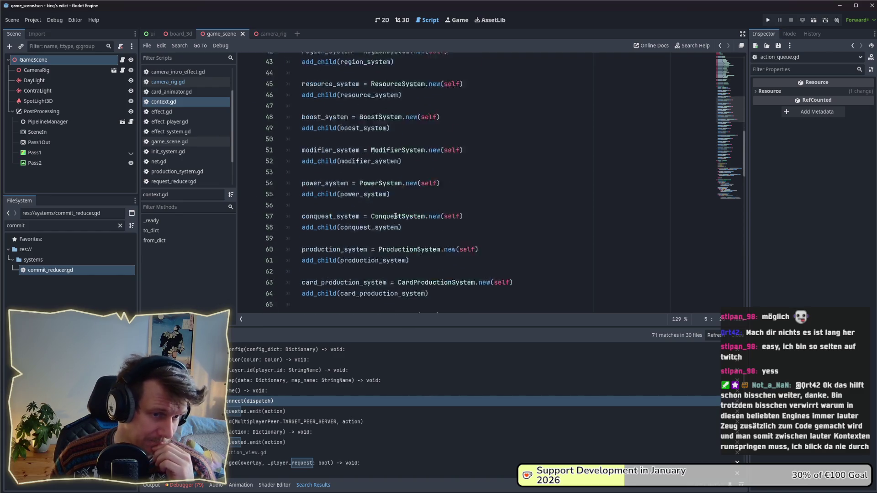
{"action": "scroll", "coordinate": [395, 216], "scroll_direction": "down", "scroll_amount": 5}
{"action": "scroll", "coordinate": [395, 215], "scroll_direction": "down", "scroll_amount": 4}
{"action": "scroll", "coordinate": [395, 216], "scroll_direction": "down", "scroll_amount": 5}
{"action": "scroll", "coordinate": [395, 215], "scroll_direction": "down", "scroll_amount": 1}
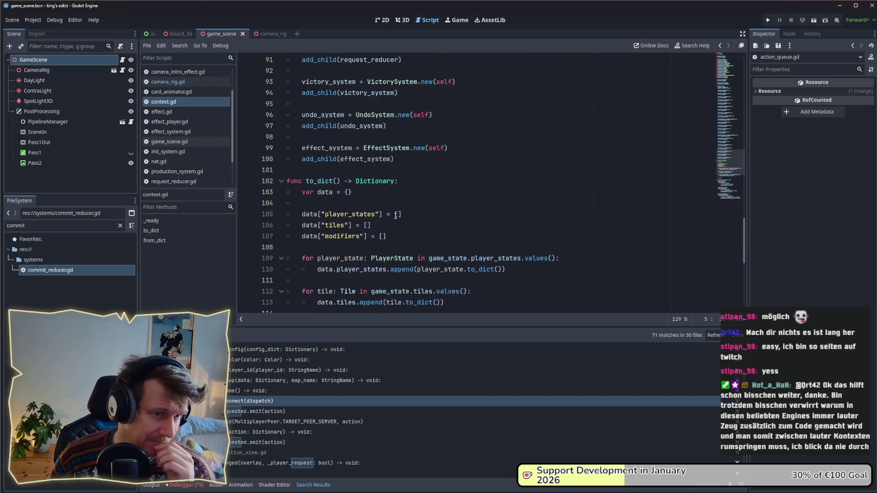
{"action": "scroll", "coordinate": [395, 216], "scroll_direction": "up", "scroll_amount": 4}
{"action": "scroll", "coordinate": [395, 216], "scroll_direction": "up", "scroll_amount": 8}
{"action": "scroll", "coordinate": [396, 216], "scroll_direction": "up", "scroll_amount": 5}
{"action": "scroll", "coordinate": [395, 215], "scroll_direction": "up", "scroll_amount": 5}
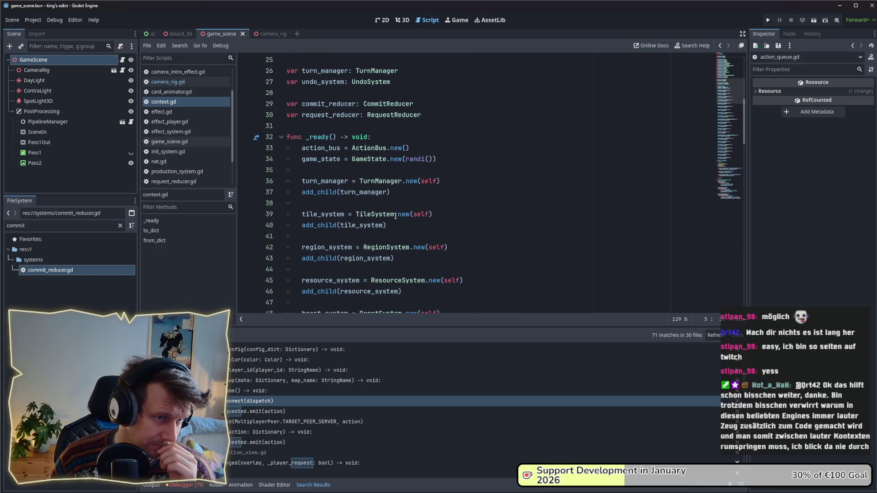
{"action": "scroll", "coordinate": [394, 216], "scroll_direction": "up", "scroll_amount": 2}
{"action": "scroll", "coordinate": [395, 216], "scroll_direction": "up", "scroll_amount": 2}
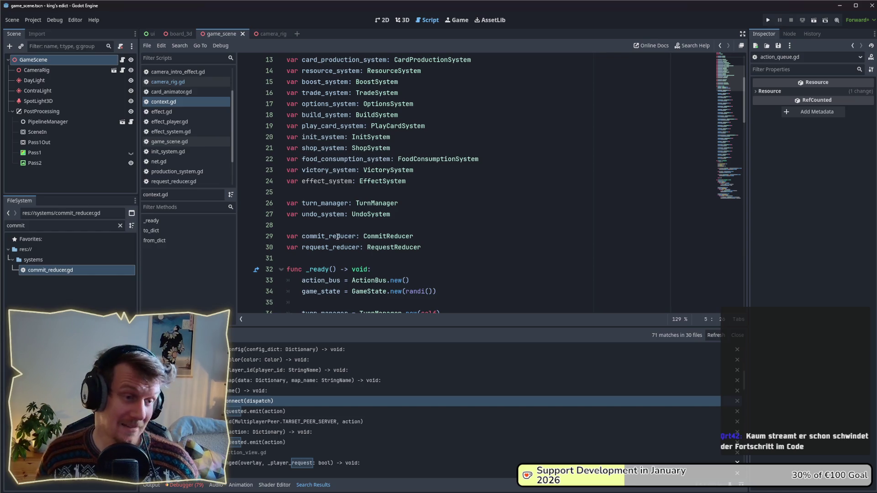
Place the cursor on blank line 28 of context.gd and show the Debugger panel (Alt+D)
{"action": "left_click", "coordinate": [398, 226]}
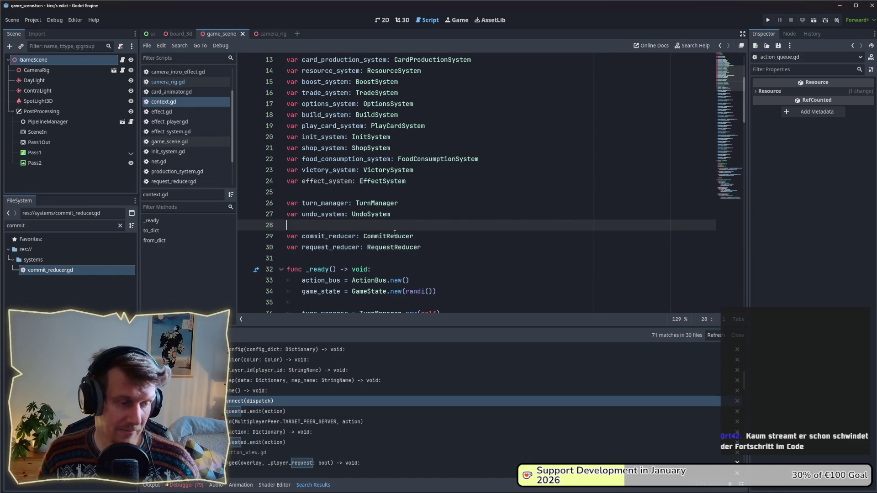
{"action": "key", "text": "alt+d"}
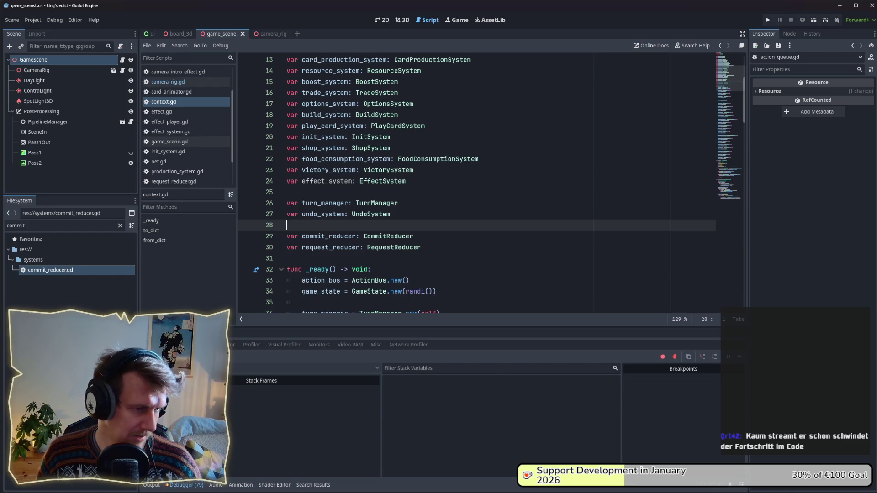
From the Errors list jump to the focus_position invalid-call error and open camera_rig.gd's focus_position
{"action": "left_click", "coordinate": [195, 345]}
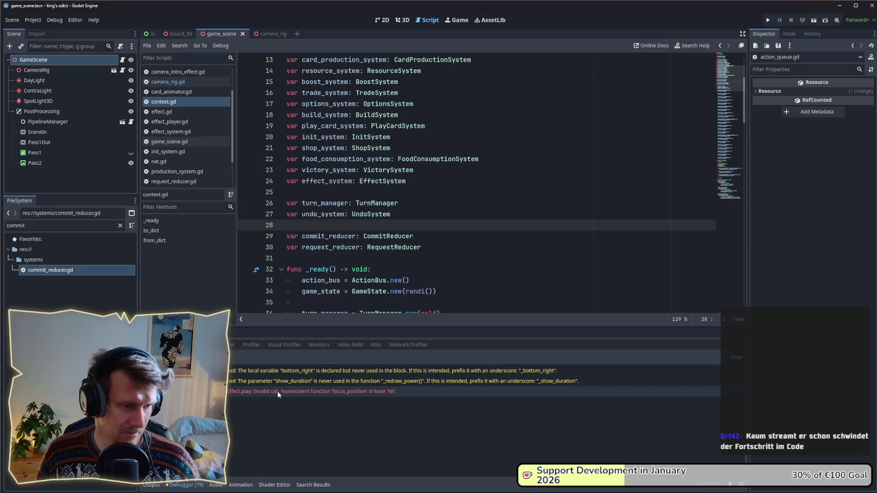
{"action": "double_click", "coordinate": [374, 391]}
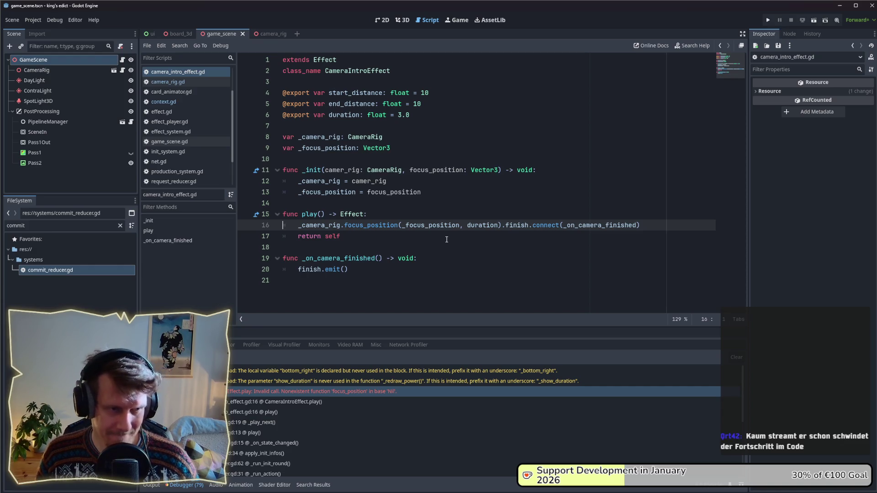
{"action": "left_click", "coordinate": [372, 226], "text": "ctrl"}
Inspect line 93 of focus_position, then return to camera_intro_effect.gd at the return self line
{"action": "left_click", "coordinate": [410, 197]}
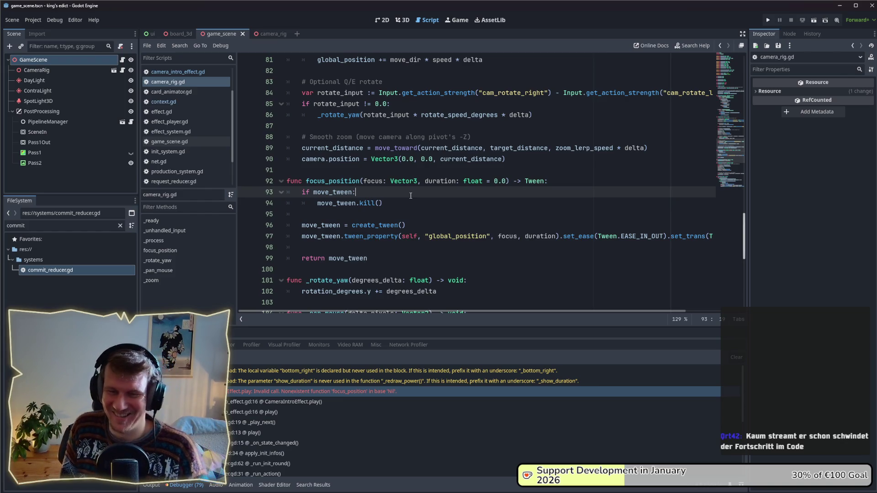
{"action": "left_click", "coordinate": [233, 392]}
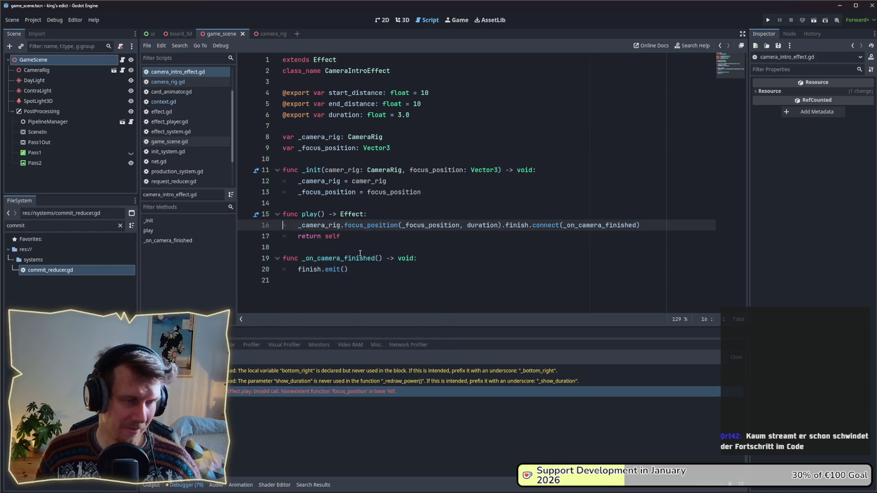
{"action": "left_click", "coordinate": [369, 237]}
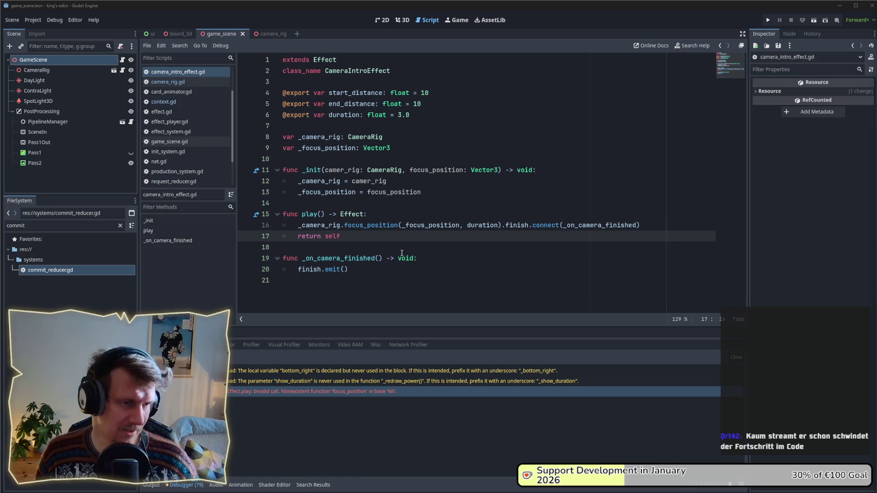
{"action": "left_click", "coordinate": [382, 247]}
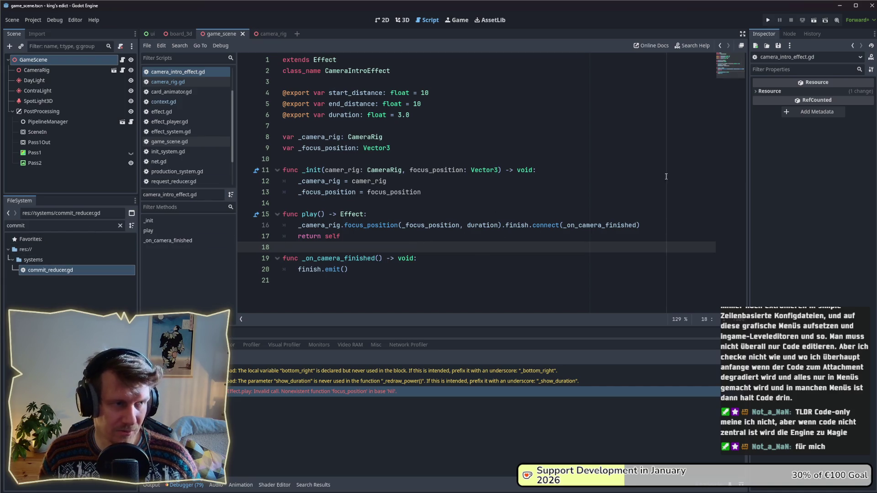
Refilter the FileSystem for 'spearm' and open spearmen.tres in the Inspector
{"action": "left_click", "coordinate": [31, 238]}
{"action": "key", "text": "ctrl+f"}
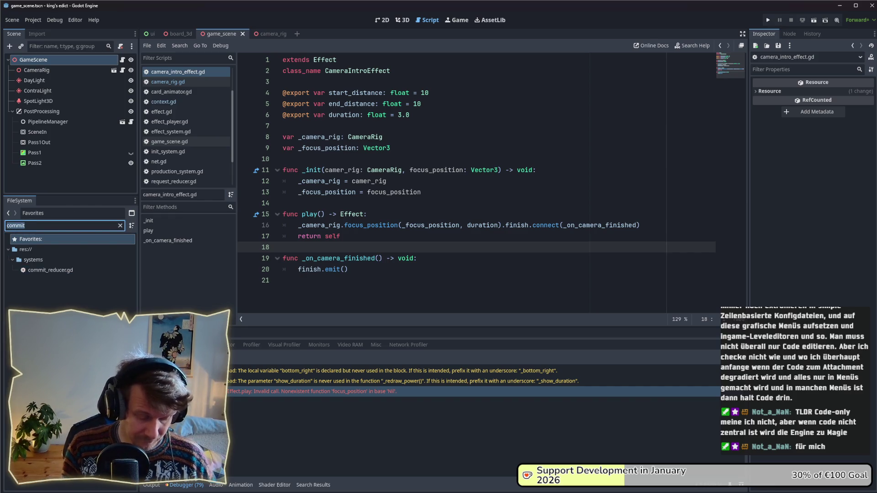
{"action": "type", "text": "spearm"}
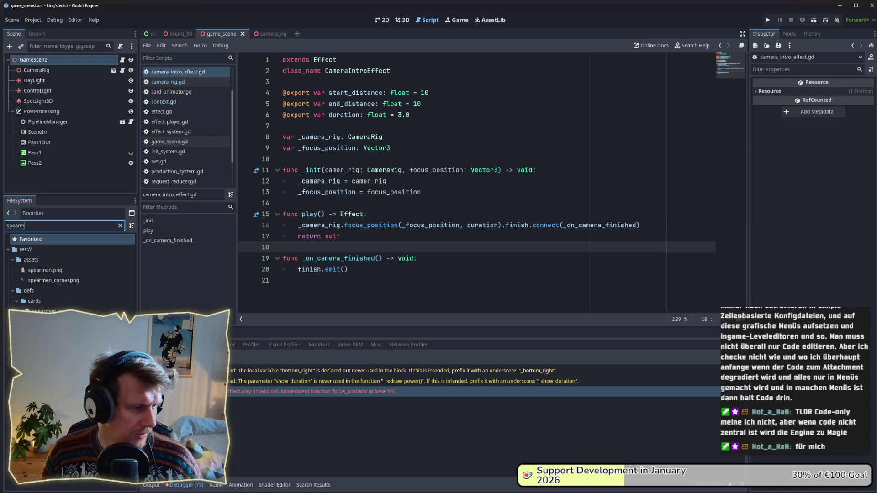
{"action": "left_click", "coordinate": [48, 332]}
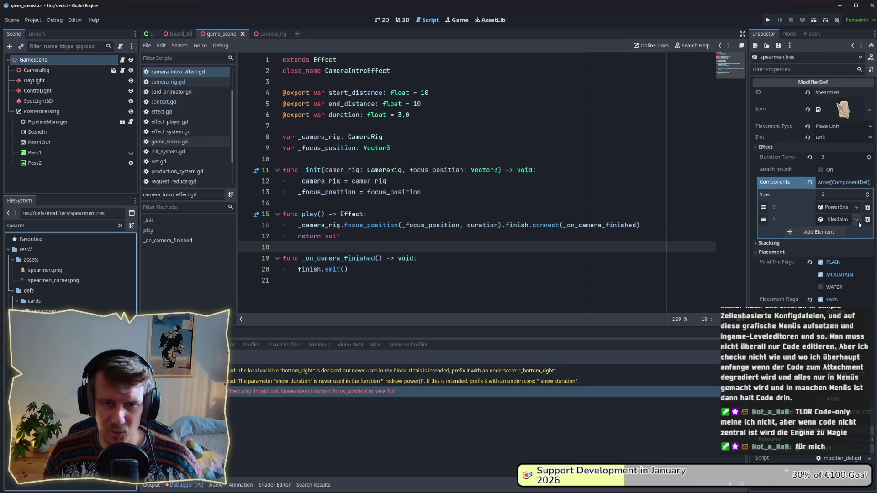
Add a third Components entry as a new PowerBoost, expand it, then delete it again
{"action": "left_click", "coordinate": [828, 233]}
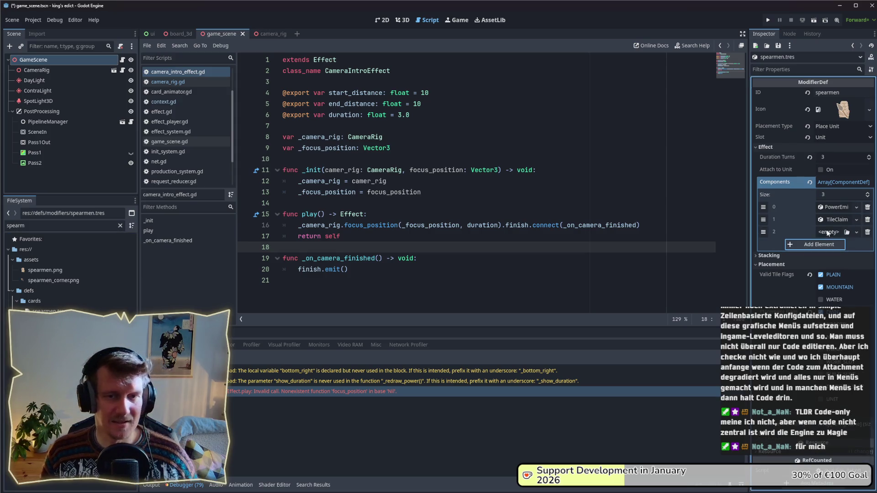
{"action": "left_click", "coordinate": [828, 232]}
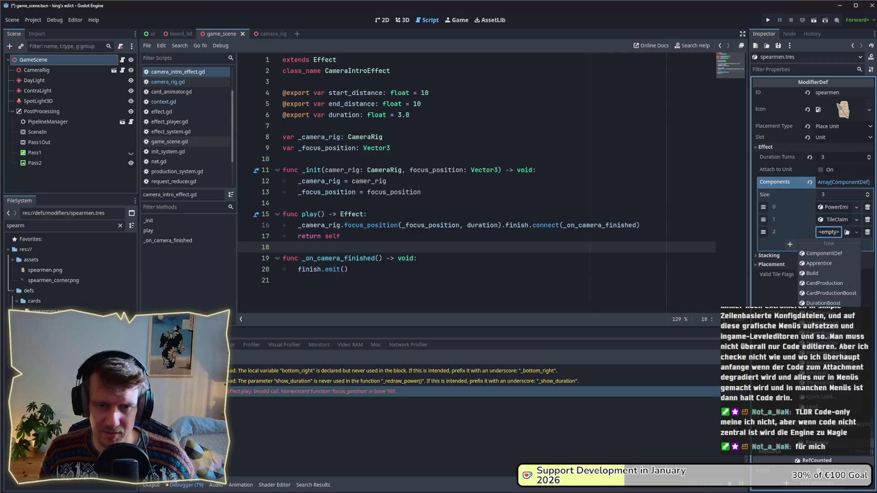
{"action": "left_click", "coordinate": [828, 340]}
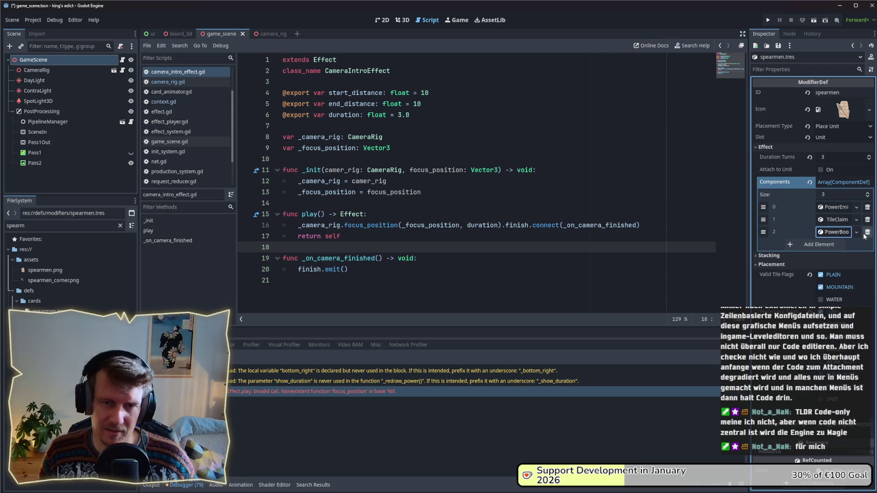
{"action": "left_click", "coordinate": [837, 232]}
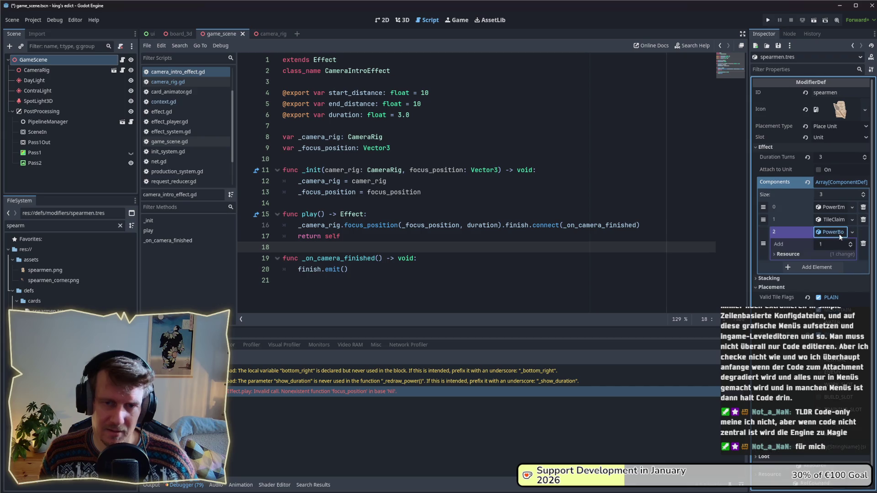
{"action": "left_click", "coordinate": [862, 243]}
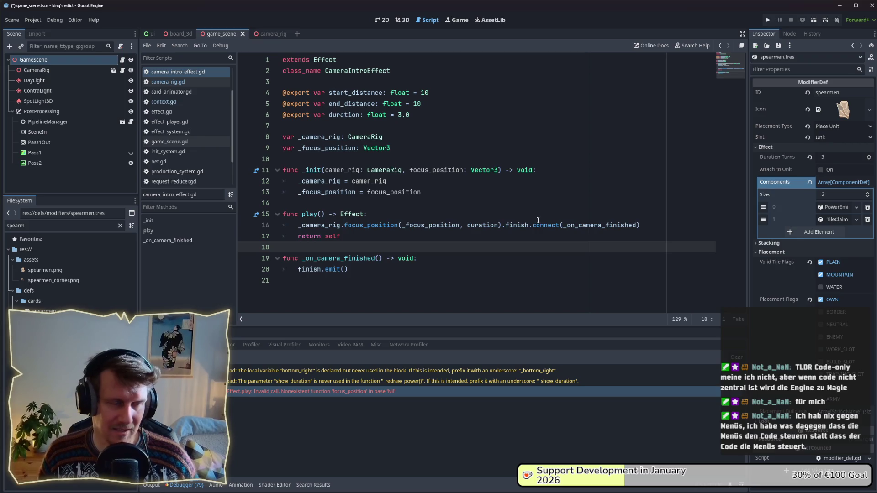
{"action": "left_click", "coordinate": [514, 212]}
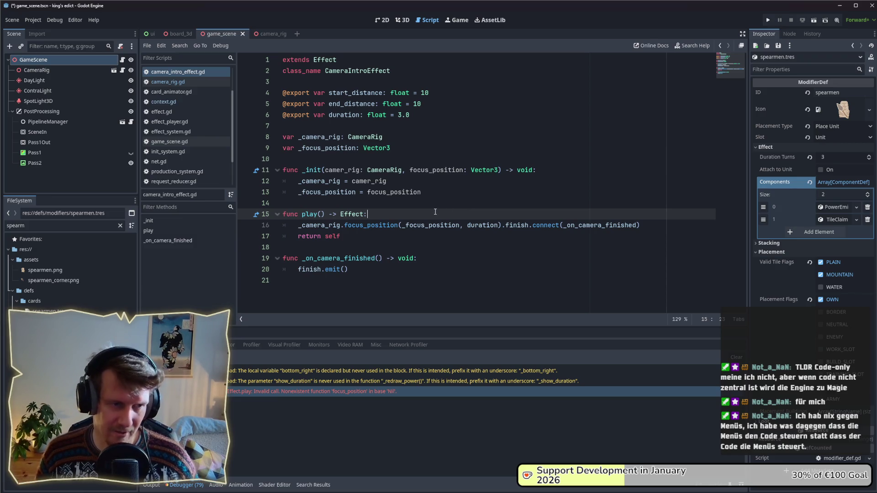
{"action": "key", "text": "ctrl+s"}
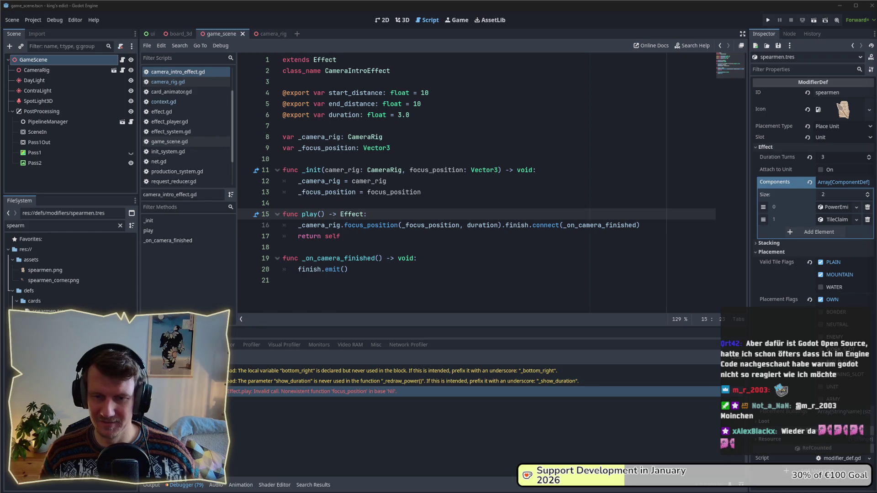
{"action": "left_click", "coordinate": [399, 238]}
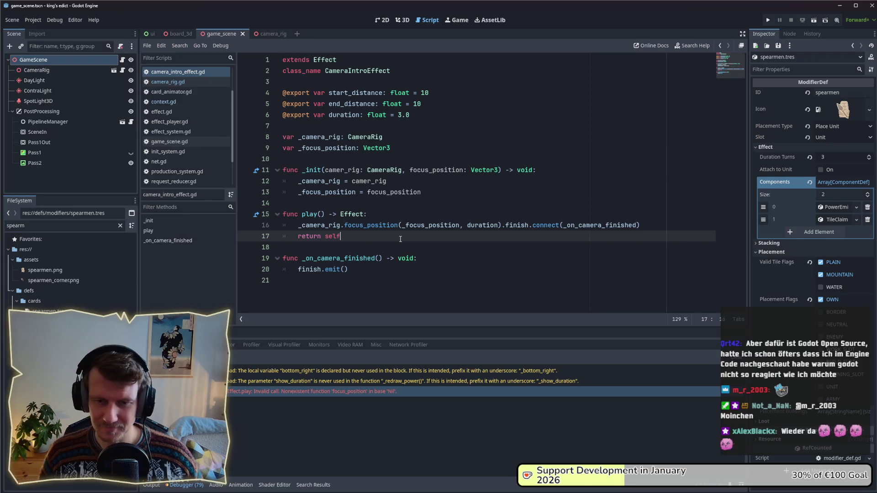
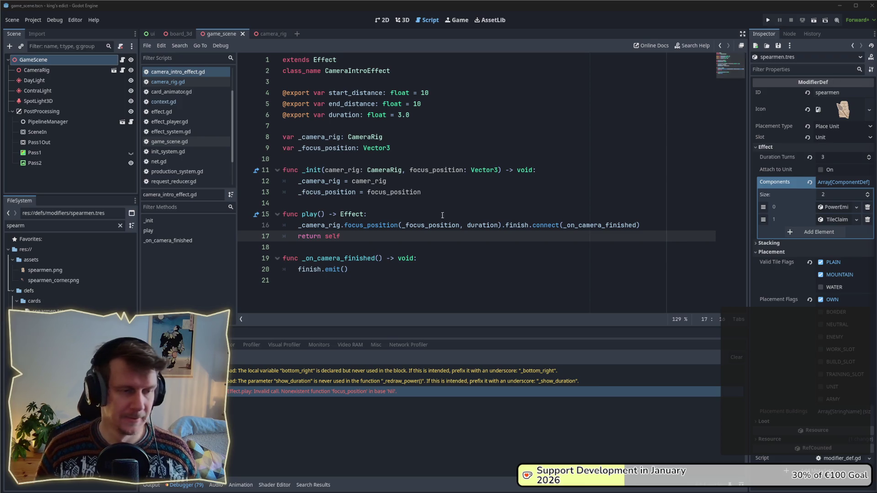
Review the effect script's _init and finish.emit() lines and select the CameraRig type
{"action": "left_click", "coordinate": [388, 245]}
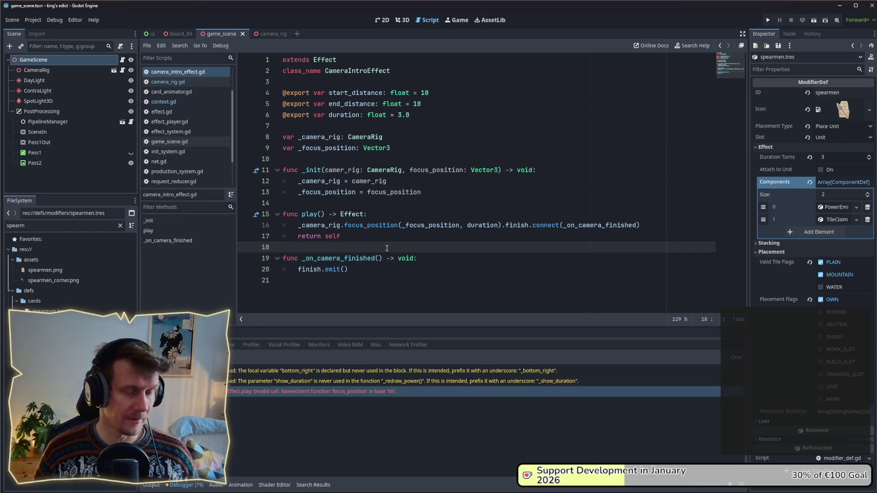
{"action": "left_click", "coordinate": [379, 269]}
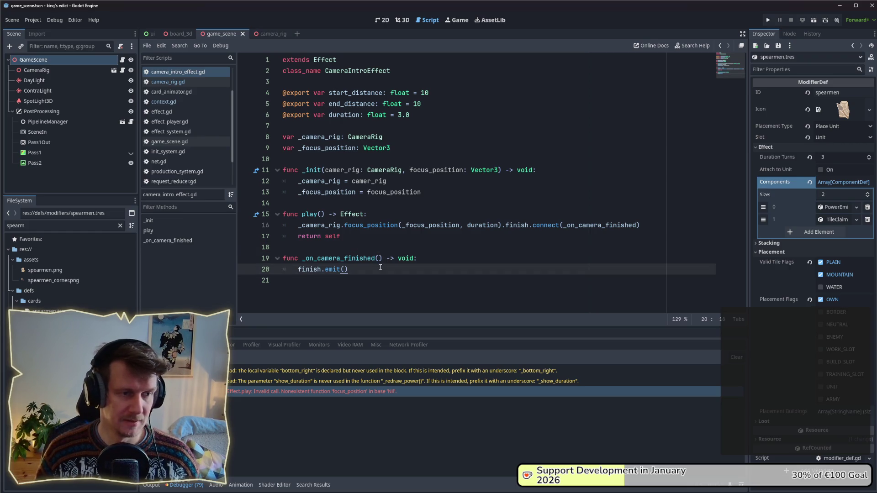
{"action": "left_click", "coordinate": [353, 254]}
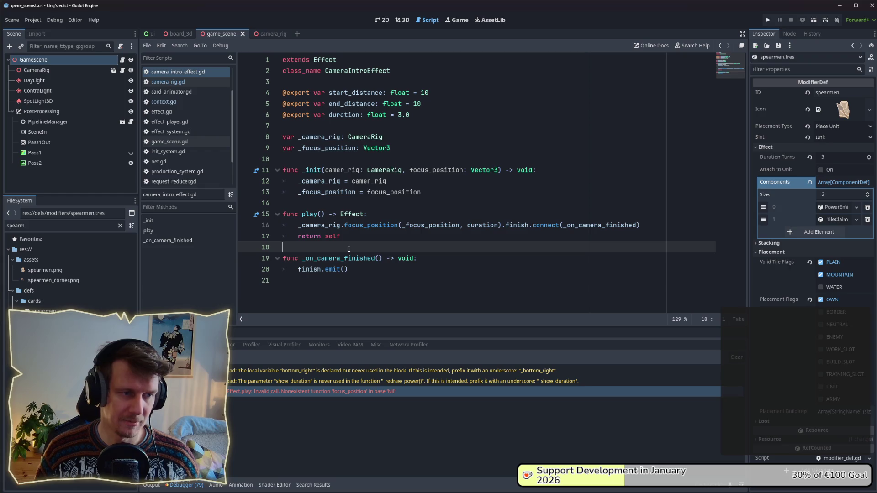
{"action": "left_click", "coordinate": [325, 204]}
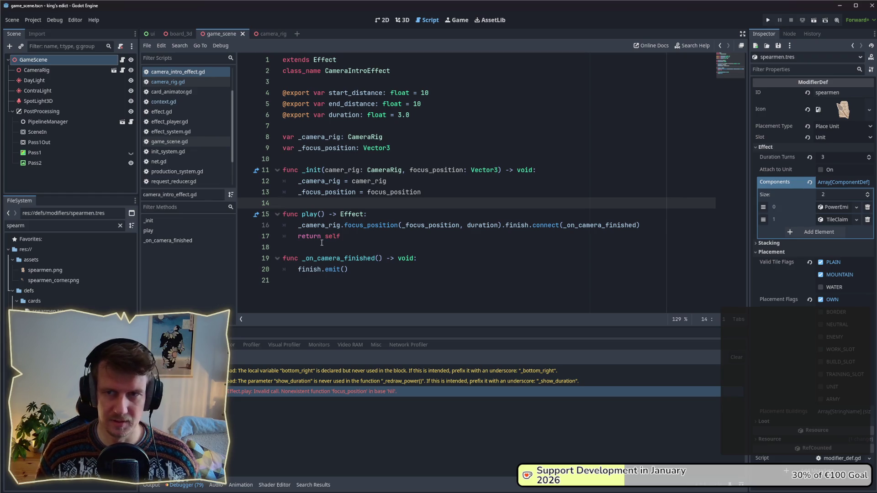
{"action": "left_click", "coordinate": [349, 244]}
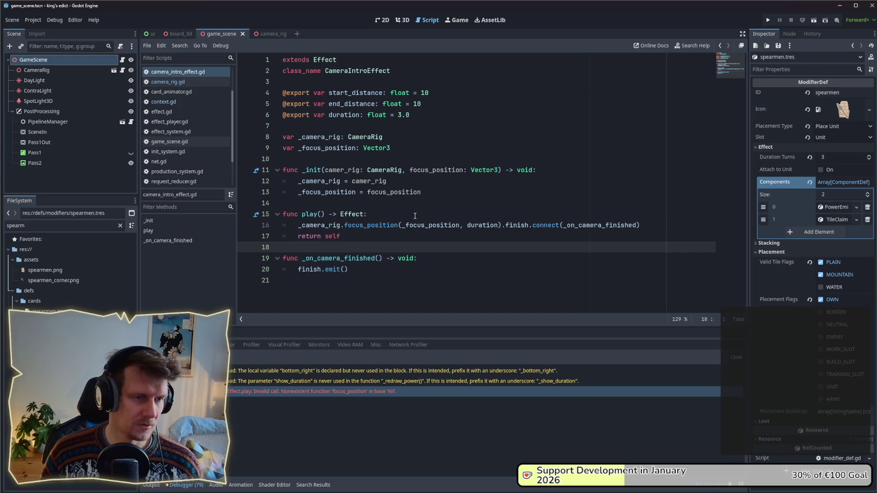
{"action": "double_click", "coordinate": [363, 137]}
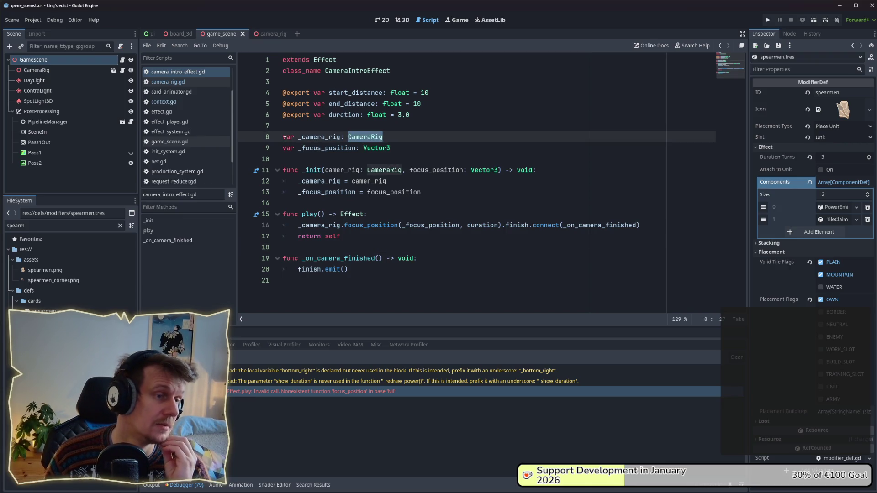
Check camera_rig.gd and the effect_system declaration in context.gd, then return to game_scene.gd
{"action": "left_click", "coordinate": [168, 82]}
{"action": "left_click", "coordinate": [170, 102]}
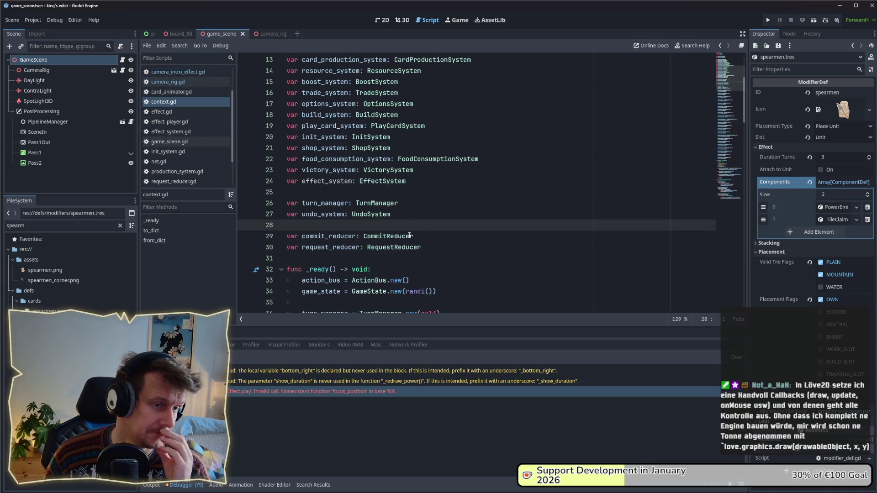
{"action": "left_click_drag", "start_coordinate": [406, 181], "coordinate": [276, 183]}
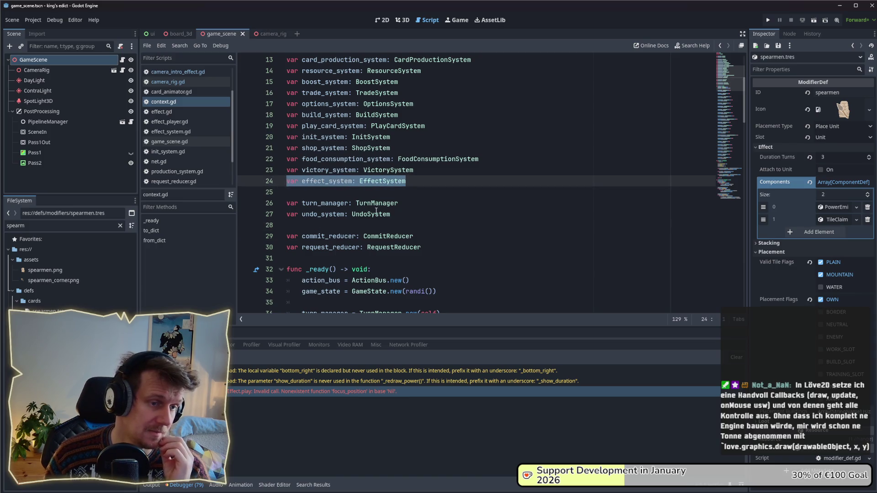
{"action": "scroll", "coordinate": [377, 210], "scroll_direction": "up", "scroll_amount": 4}
{"action": "left_click", "coordinate": [170, 142]}
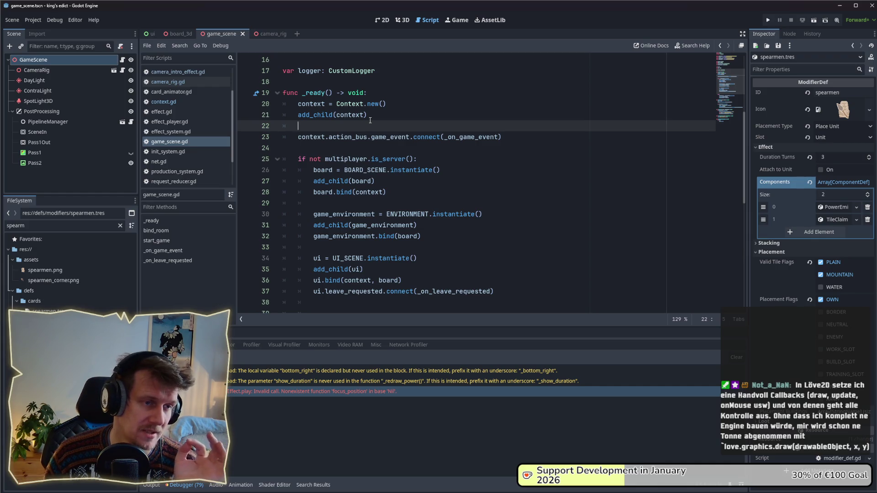
{"action": "scroll", "coordinate": [370, 120], "scroll_direction": "down", "scroll_amount": 1}
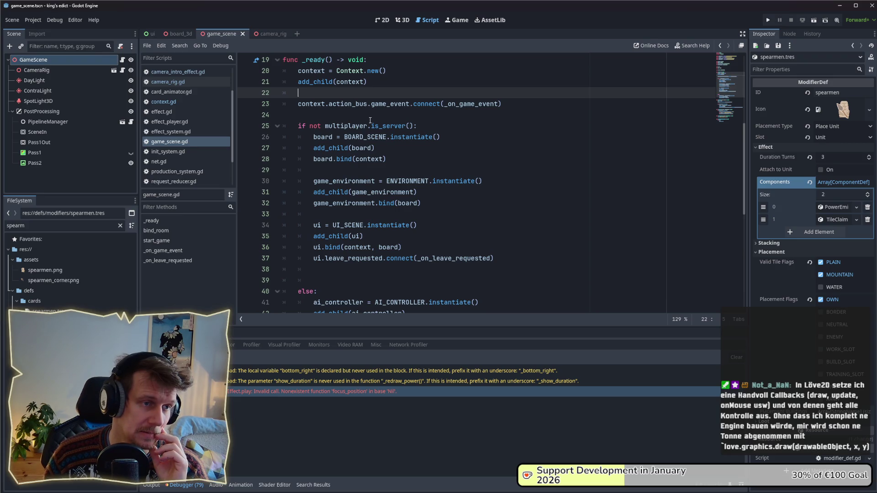
{"action": "scroll", "coordinate": [370, 120], "scroll_direction": "up", "scroll_amount": 4}
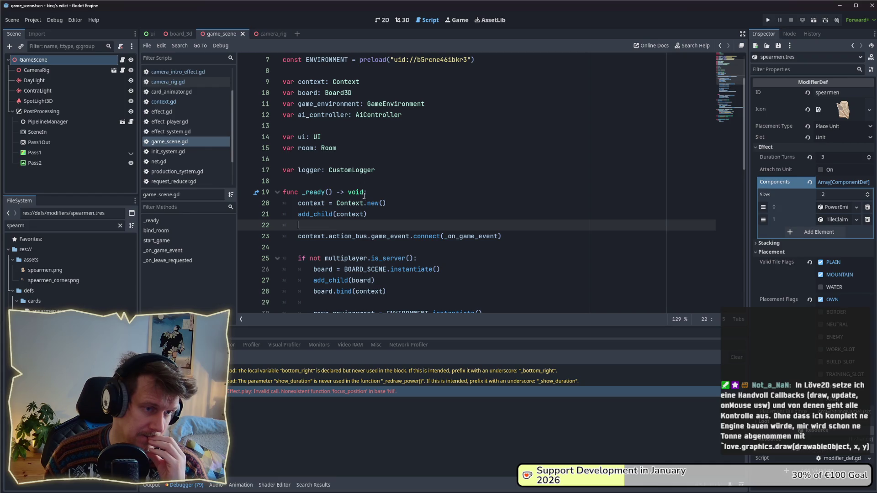
{"action": "scroll", "coordinate": [364, 198], "scroll_direction": "down", "scroll_amount": 3}
{"action": "scroll", "coordinate": [364, 198], "scroll_direction": "down", "scroll_amount": 3}
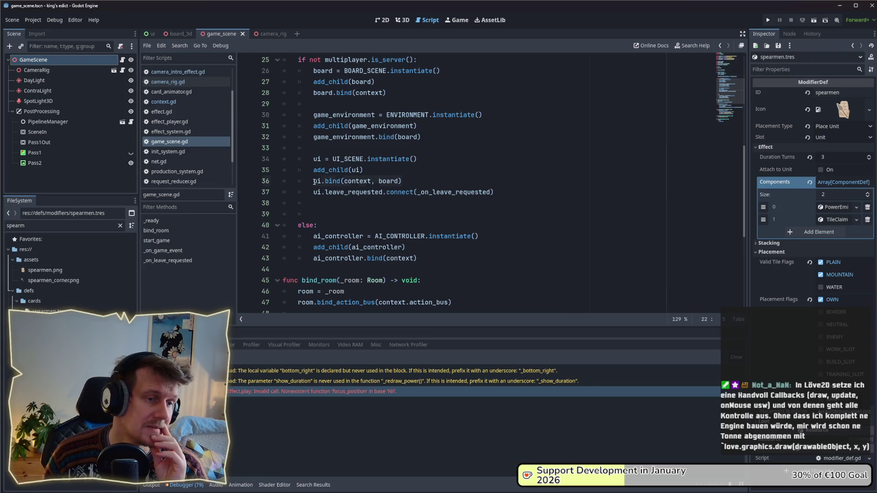
{"action": "left_click_drag", "start_coordinate": [317, 181], "coordinate": [405, 182]}
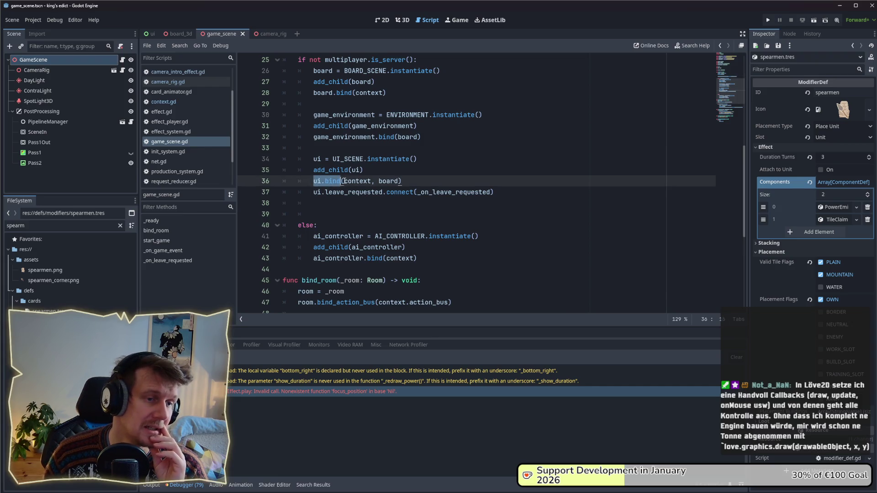
{"action": "left_click", "coordinate": [405, 183]}
{"action": "double_click", "coordinate": [390, 182]}
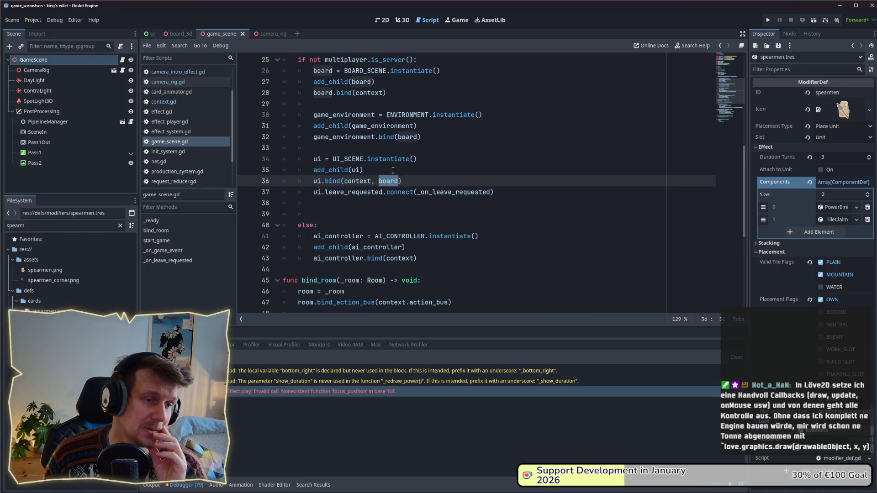
{"action": "mouse_move", "coordinate": [386, 137]}
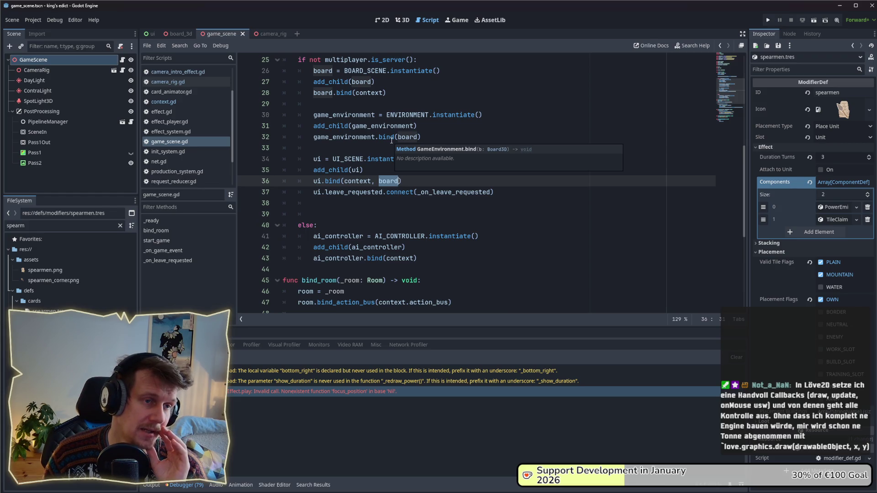
{"action": "left_click", "coordinate": [366, 144]}
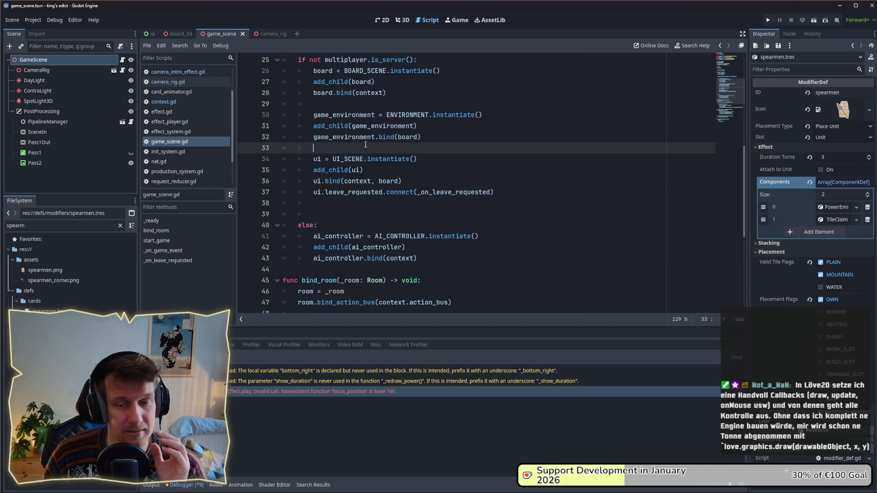
{"action": "scroll", "coordinate": [373, 176], "scroll_direction": "up", "scroll_amount": 4}
{"action": "scroll", "coordinate": [372, 176], "scroll_direction": "up", "scroll_amount": 3}
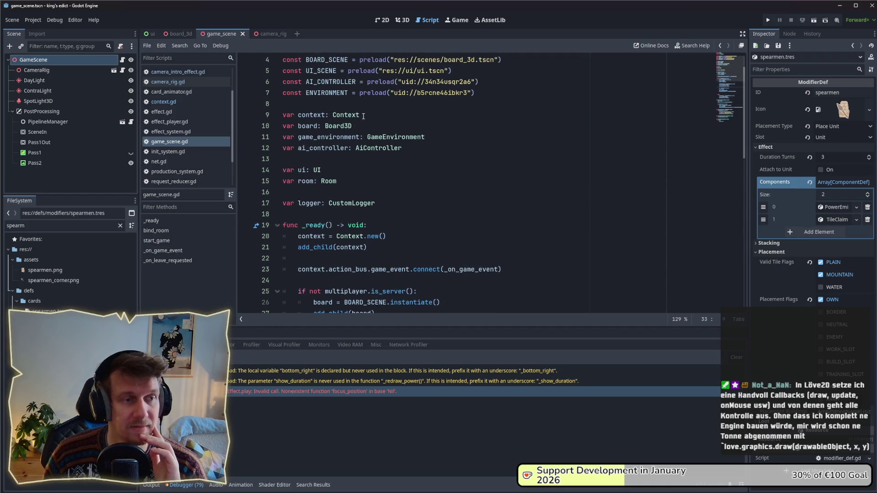
{"action": "left_click_drag", "start_coordinate": [360, 115], "coordinate": [332, 115]}
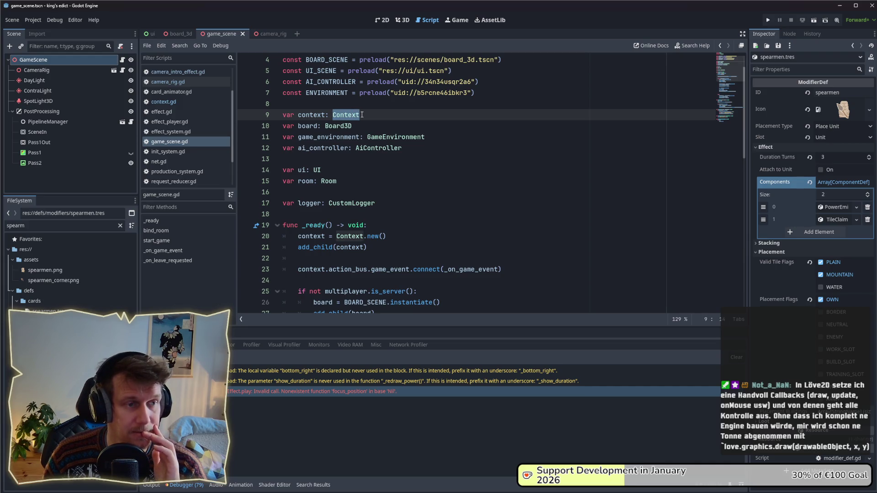
{"action": "left_click", "coordinate": [362, 114]}
{"action": "left_click_drag", "start_coordinate": [351, 127], "coordinate": [325, 127]}
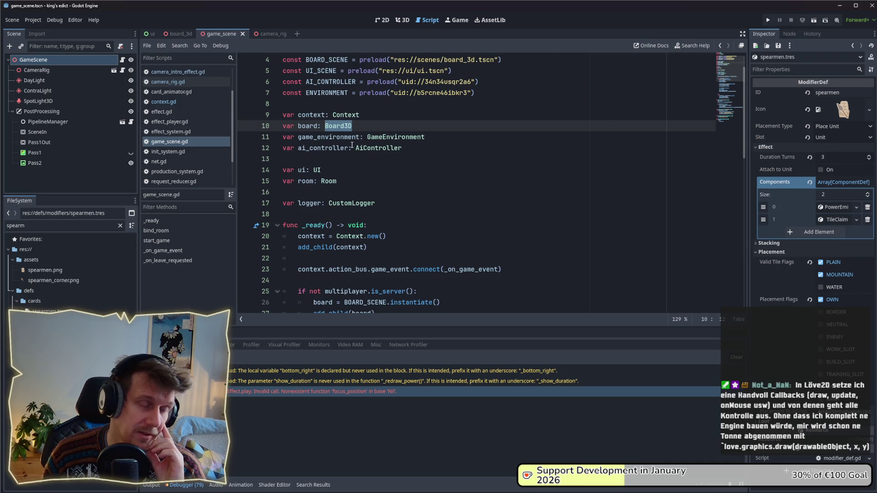
{"action": "scroll", "coordinate": [351, 145], "scroll_direction": "down", "scroll_amount": 3}
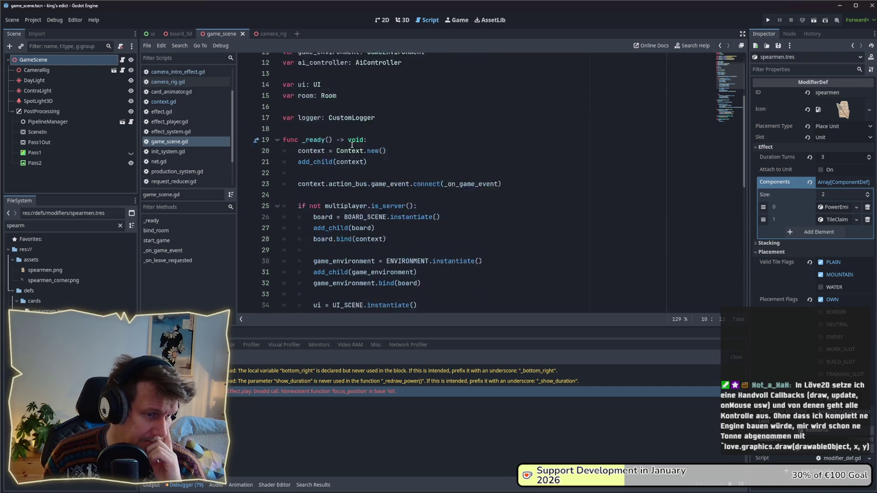
{"action": "scroll", "coordinate": [351, 145], "scroll_direction": "down", "scroll_amount": 3}
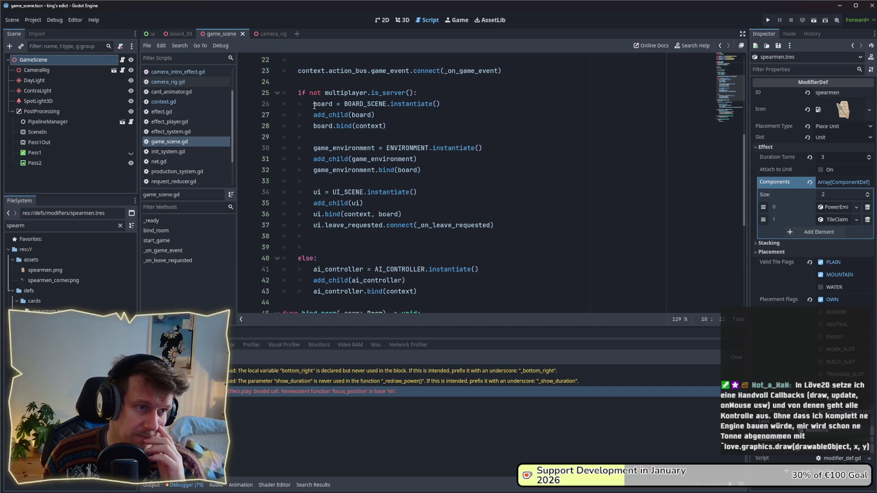
{"action": "left_click_drag", "start_coordinate": [313, 104], "coordinate": [443, 104]}
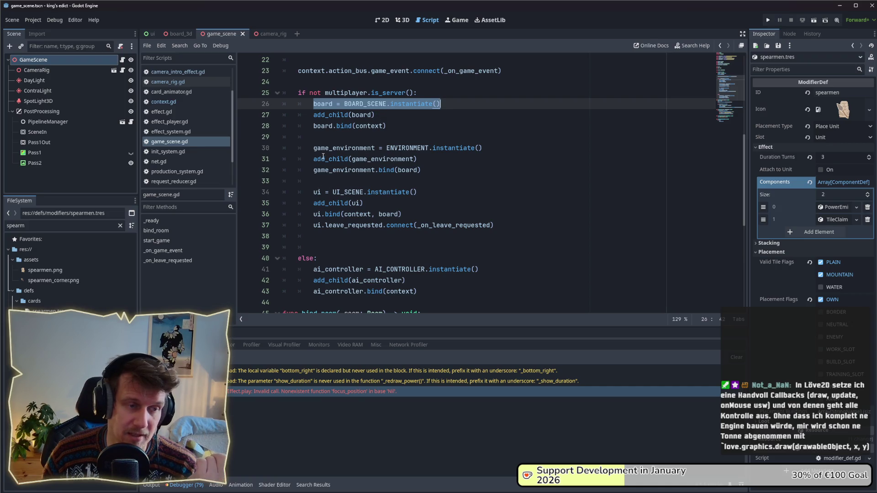
{"action": "left_click", "coordinate": [507, 225]}
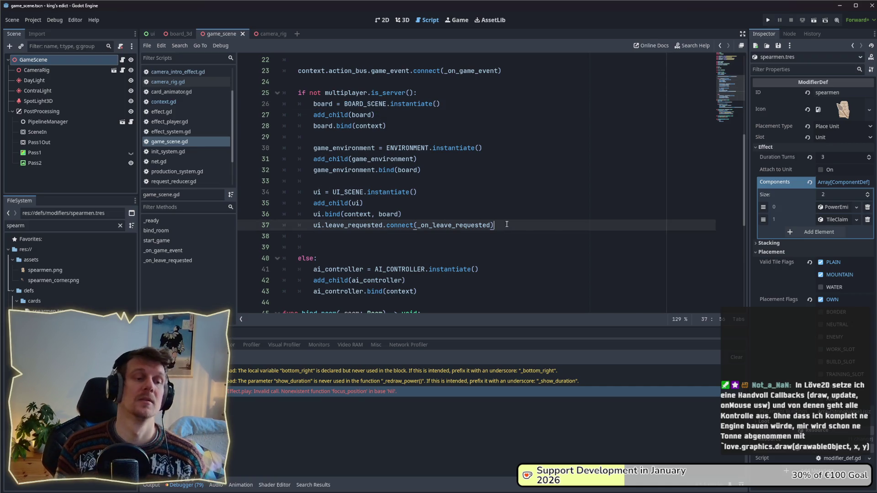
{"action": "key", "text": "Return"}
{"action": "key", "text": "Return"}
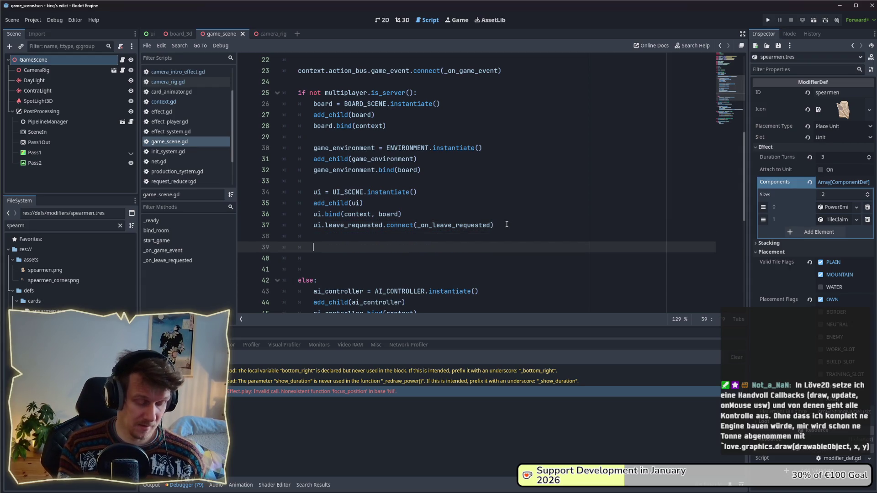
{"action": "type", "text": "effect"}
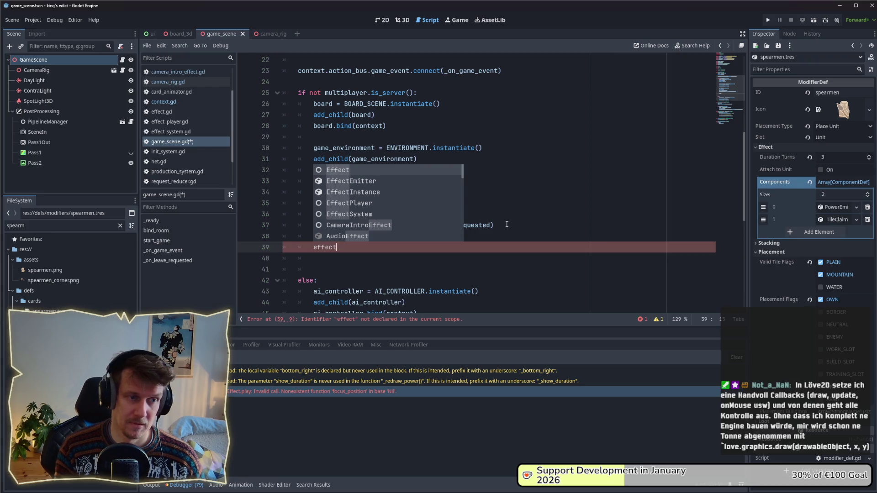
{"action": "type", "text": "s ="}
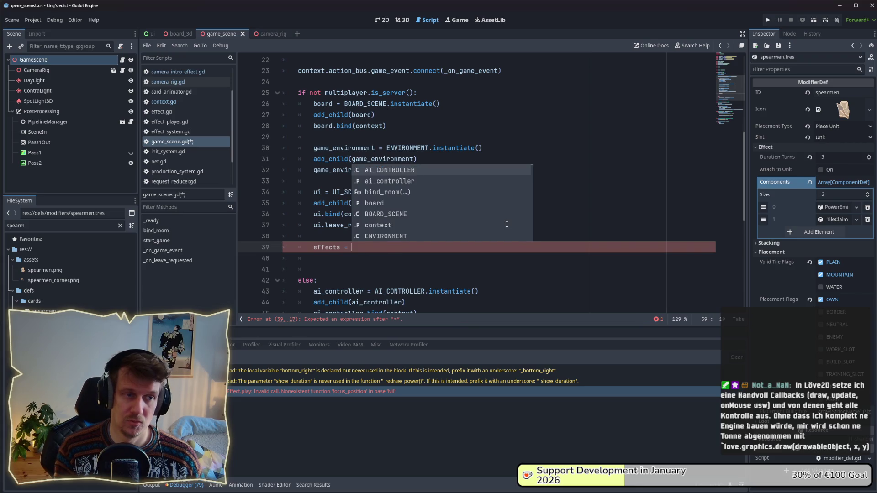
In _ready, declare effect_system, add_child(effect_system) and bind it to context, camer_rig and board
{"action": "key", "text": "BackSpace"}
{"action": "key", "text": "BackSpace"}
{"action": "key", "text": "BackSpace"}
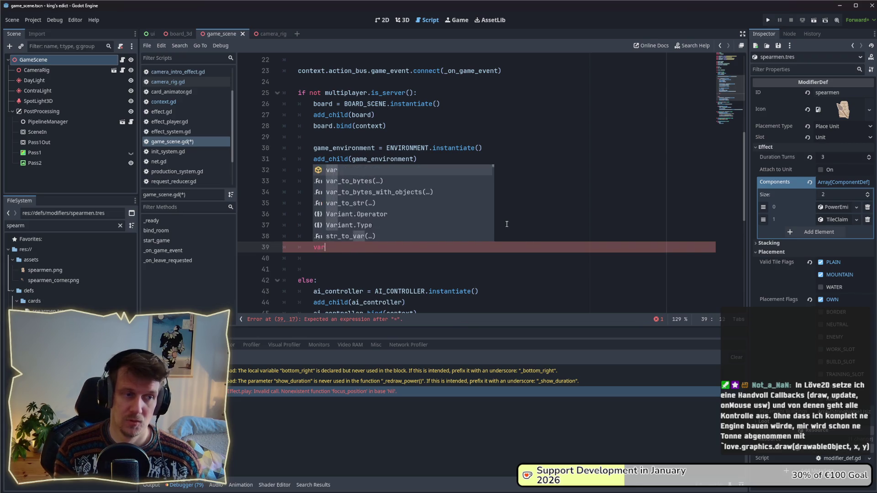
{"action": "type", "text": "var effect_system"}
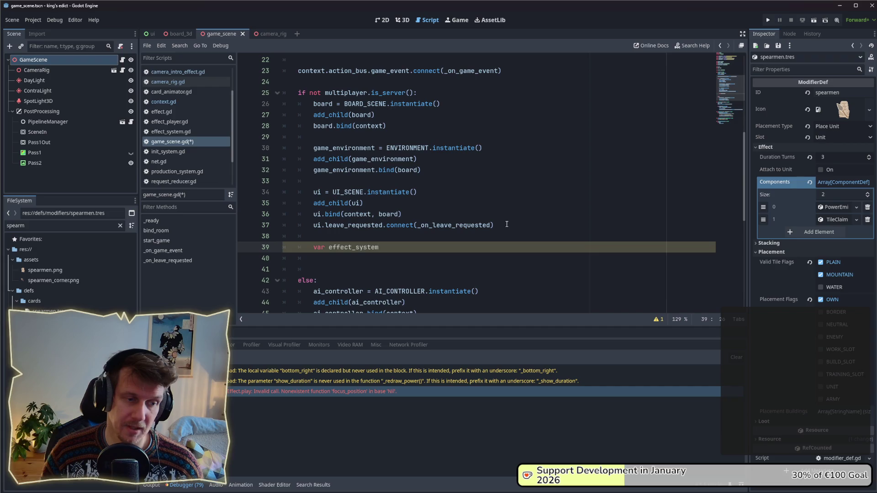
{"action": "key", "text": "Return"}
{"action": "type", "text": "ad"}
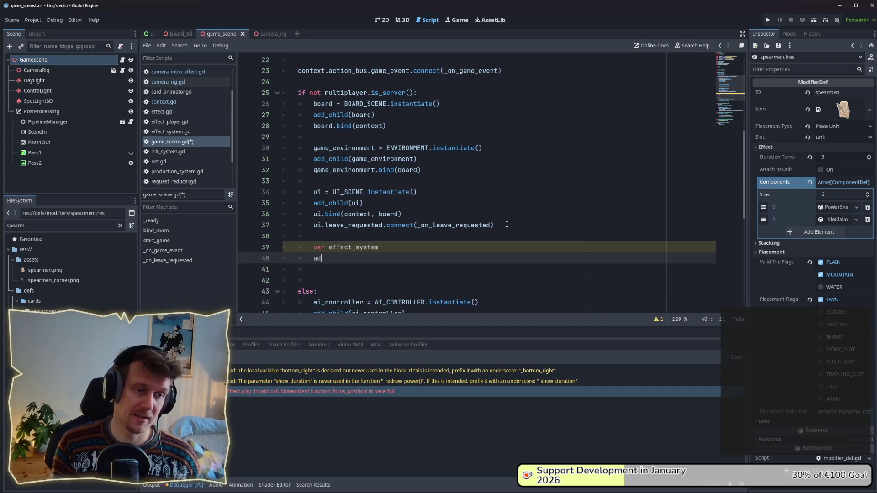
{"action": "type", "text": "d_ch"}
{"action": "key", "text": "Return"}
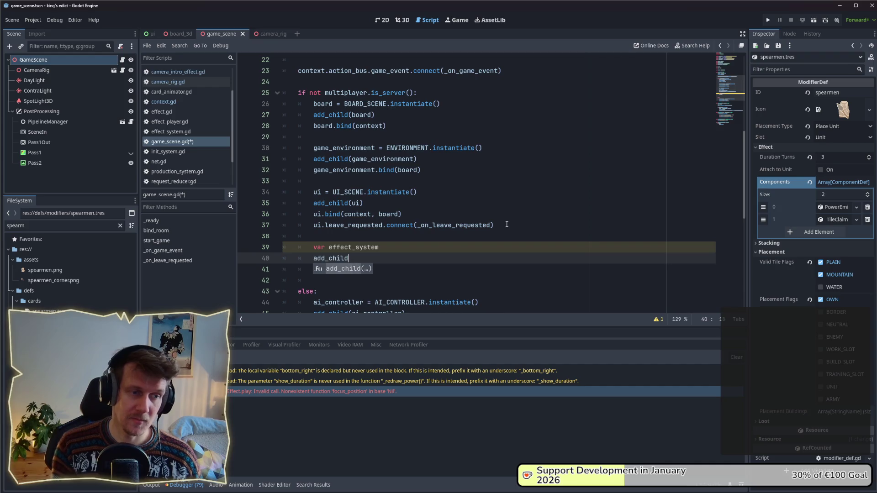
{"action": "type", "text": "effect_sys"}
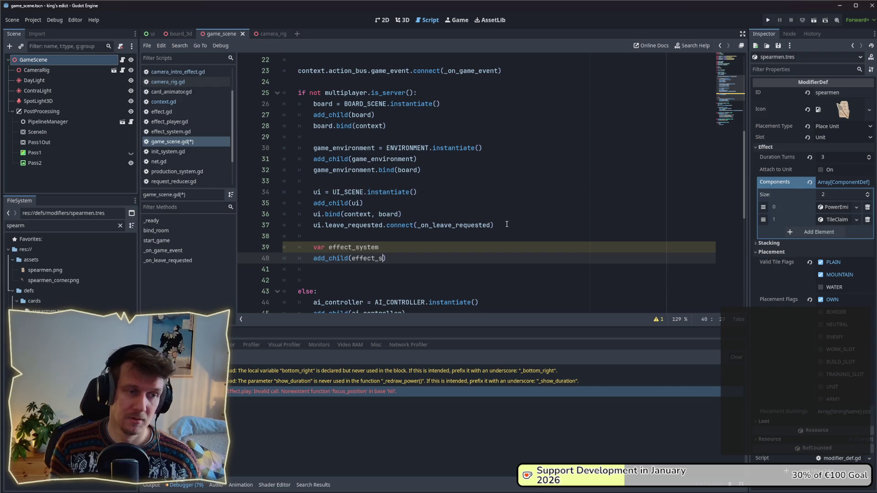
{"action": "type", "text": "tem"}
{"action": "key", "text": "End"}
{"action": "key", "text": "Return"}
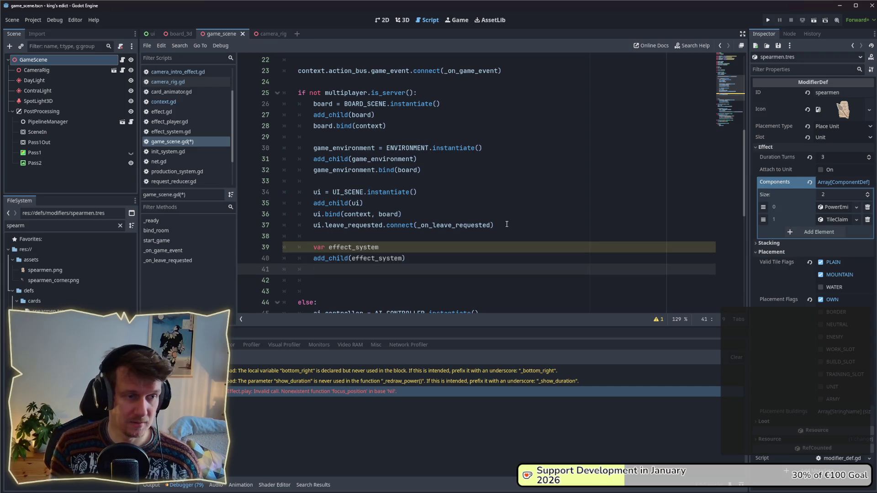
{"action": "type", "text": "effect_"}
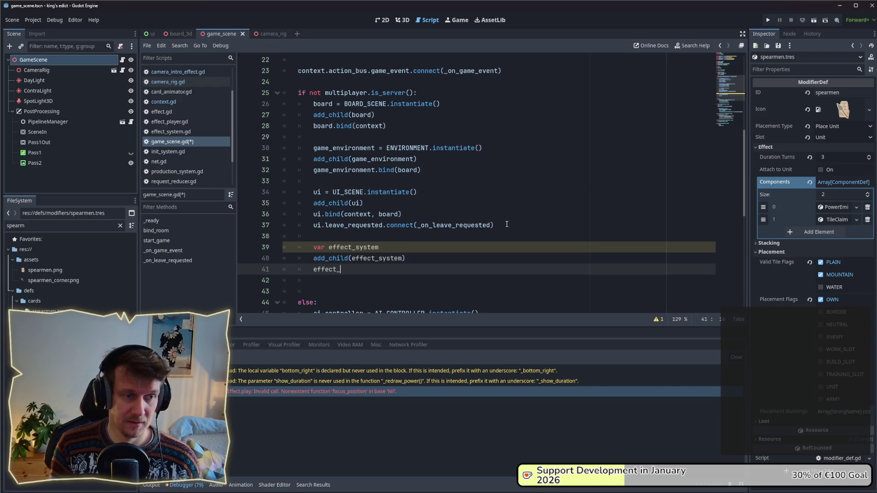
{"action": "type", "text": "syste"}
{"action": "key", "text": "Return"}
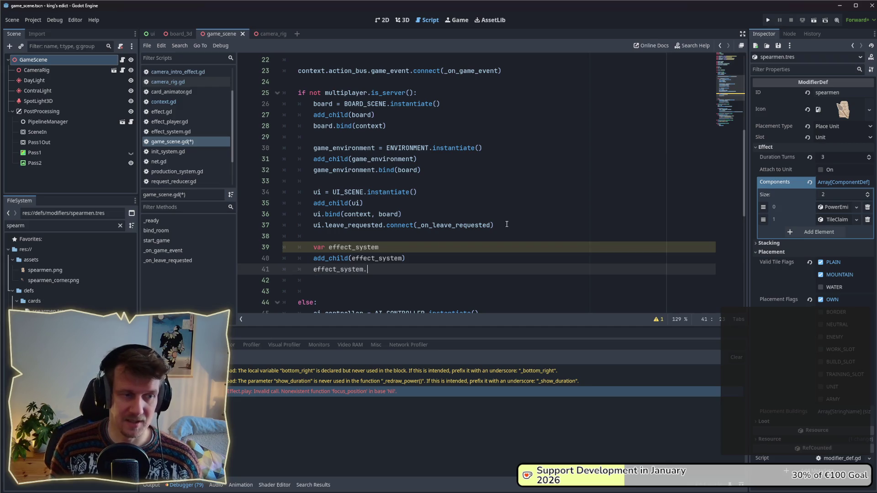
{"action": "type", "text": "bind()"}
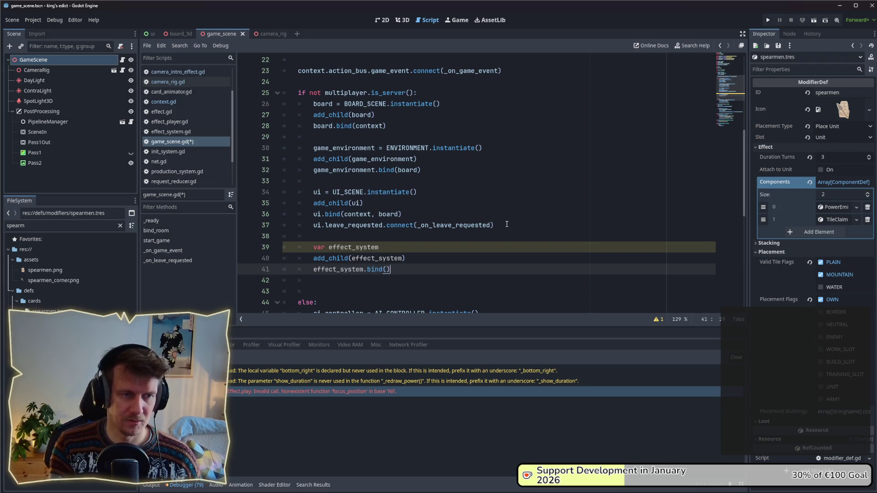
{"action": "type", "text": "context, "}
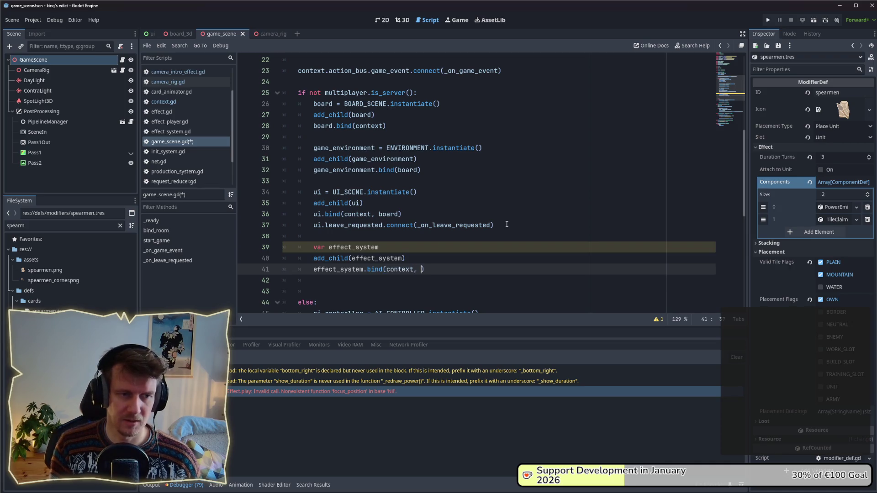
{"action": "type", "text": "camer"}
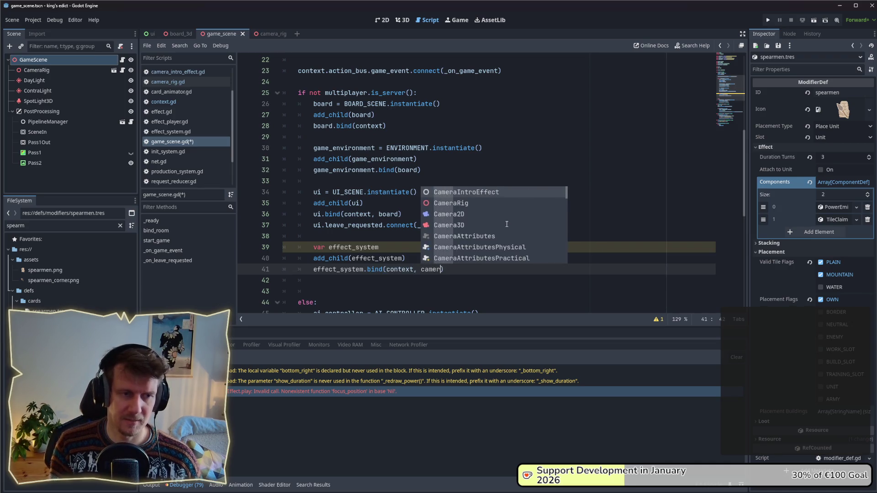
{"action": "type", "text": "_rig"}
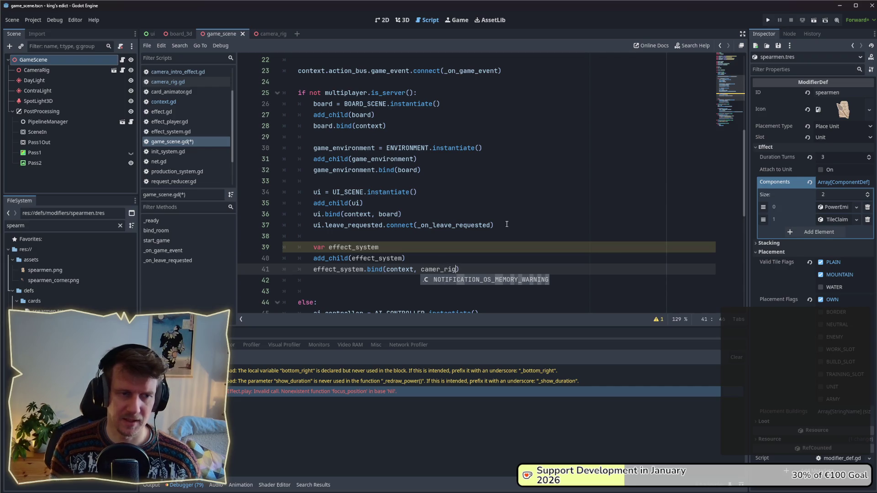
{"action": "type", "text": ", board"}
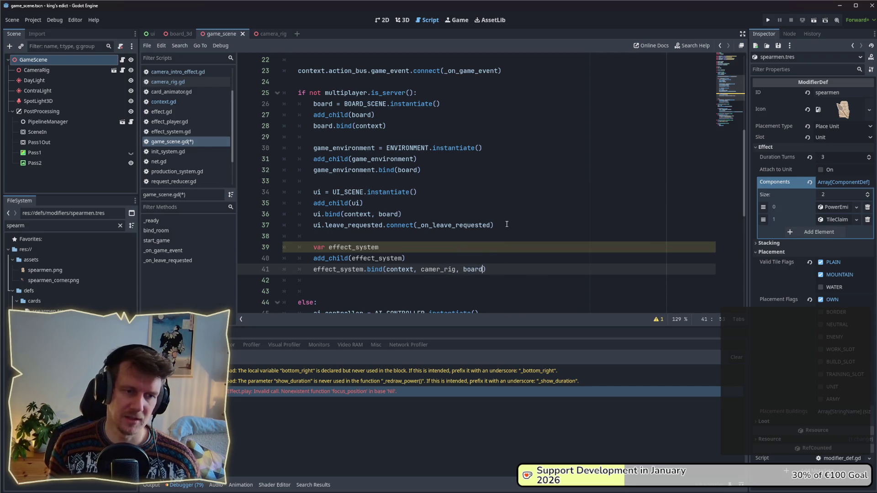
{"action": "key", "text": "Escape"}
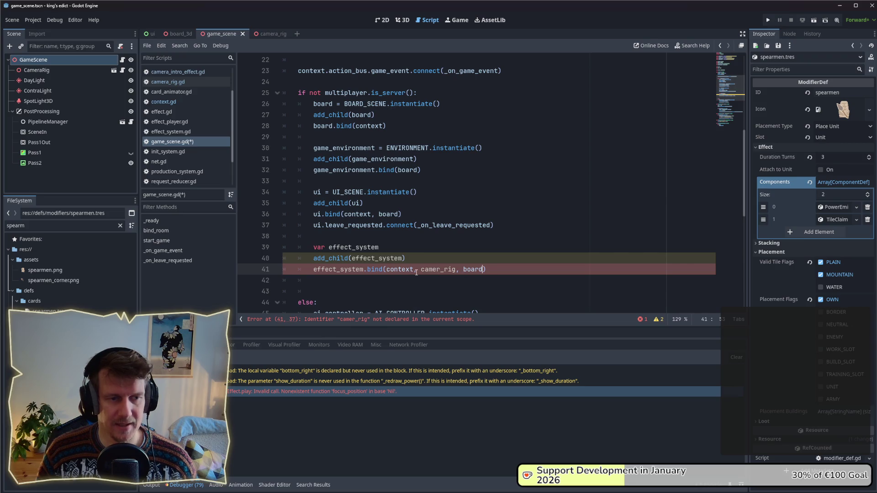
{"action": "mouse_move", "coordinate": [399, 269]}
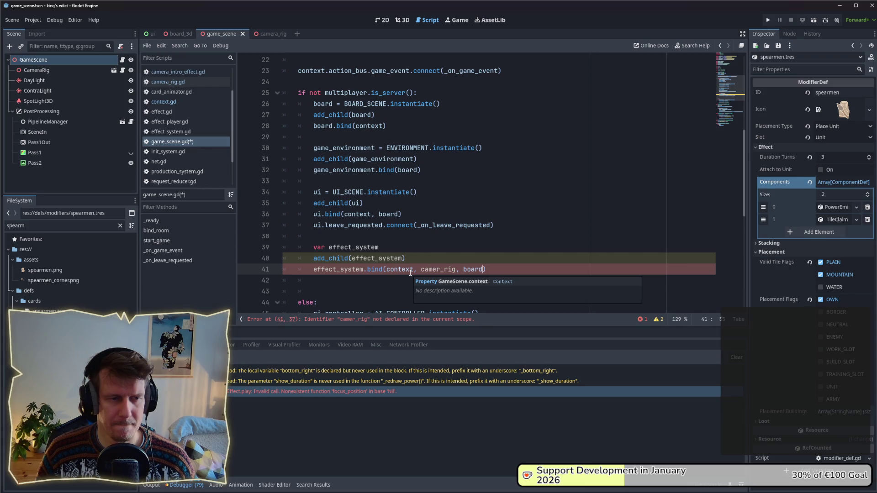
Complete the EffectSystem class name in the declaration and save game_scene.gd
{"action": "left_click", "coordinate": [434, 245]}
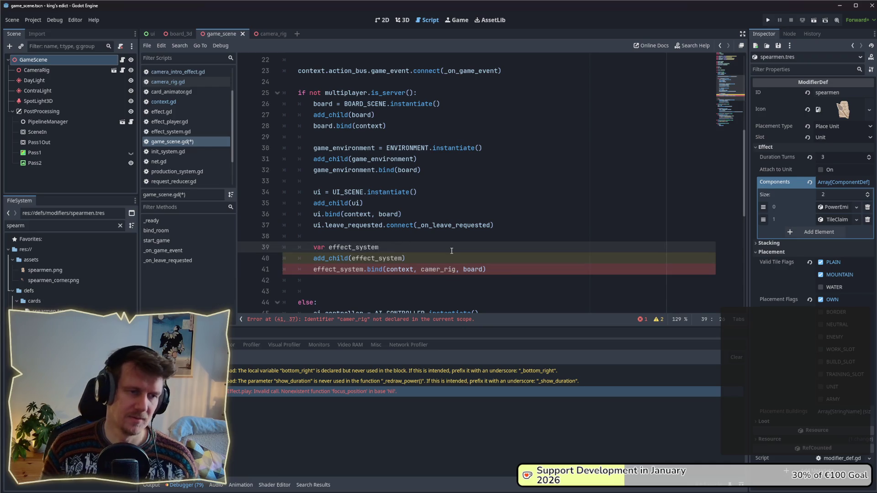
{"action": "type", "text": "= Effe"}
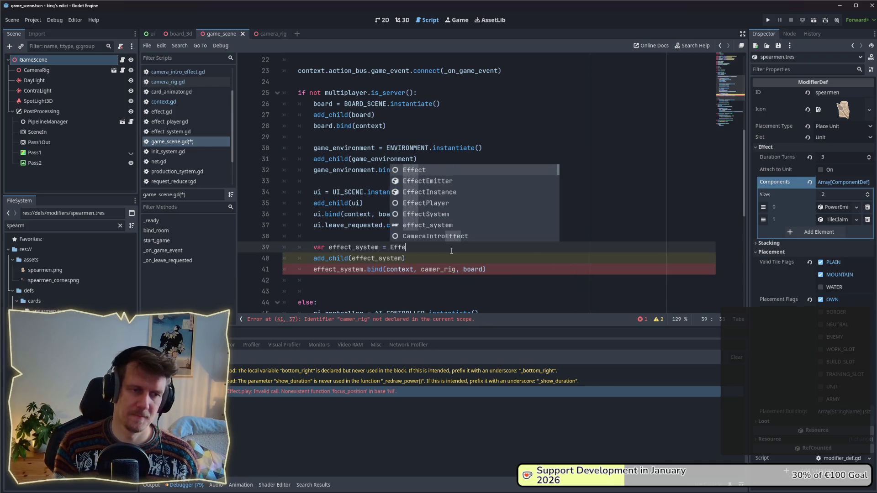
{"action": "type", "text": "ctSys"}
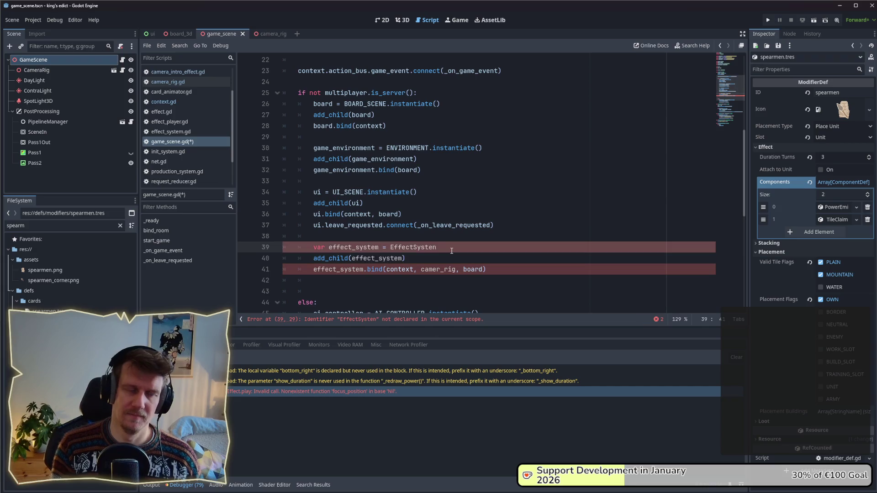
{"action": "type", "text": "tem"}
{"action": "key", "text": "Escape"}
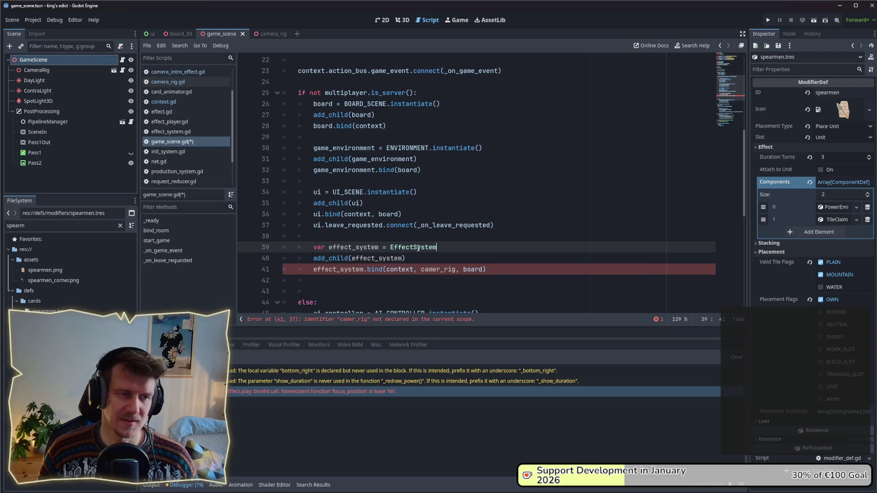
{"action": "mouse_move", "coordinate": [414, 248]}
{"action": "scroll", "coordinate": [379, 240], "scroll_direction": "up", "scroll_amount": 4}
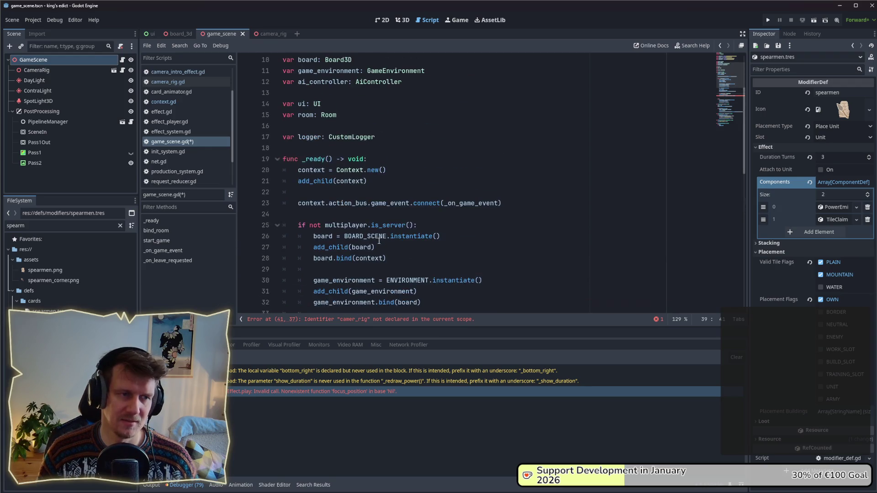
{"action": "left_click", "coordinate": [341, 107]}
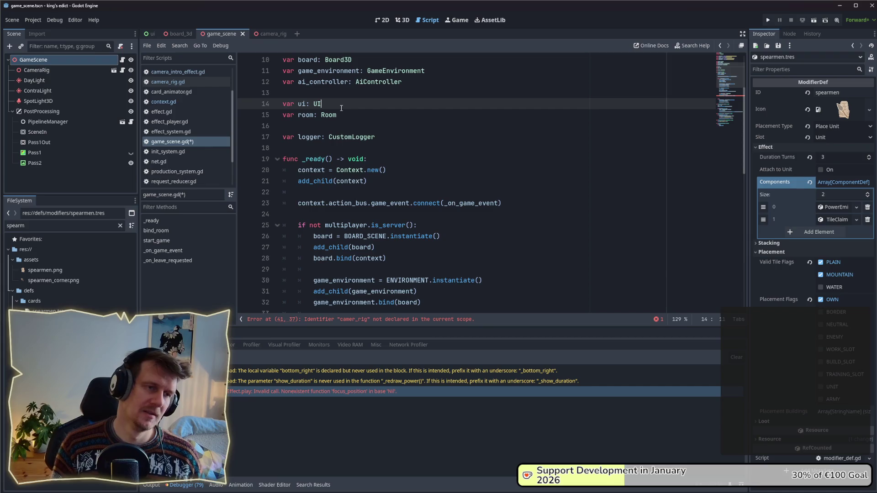
{"action": "key", "text": "ctrl+s"}
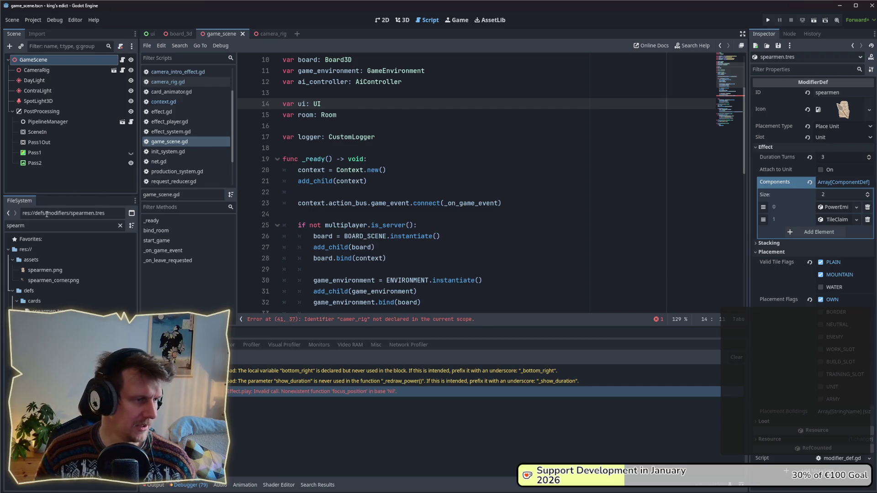
Clear the FileSystem filter text so all project files are listed, collapsing the animator folder
{"action": "double_click", "coordinate": [5, 226]}
{"action": "type", "text": "effect_"}
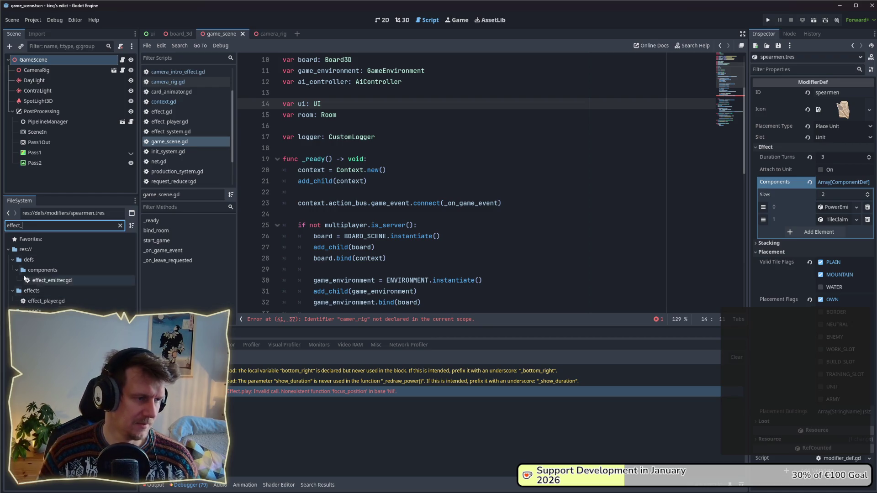
{"action": "key", "text": "ctrl+a"}
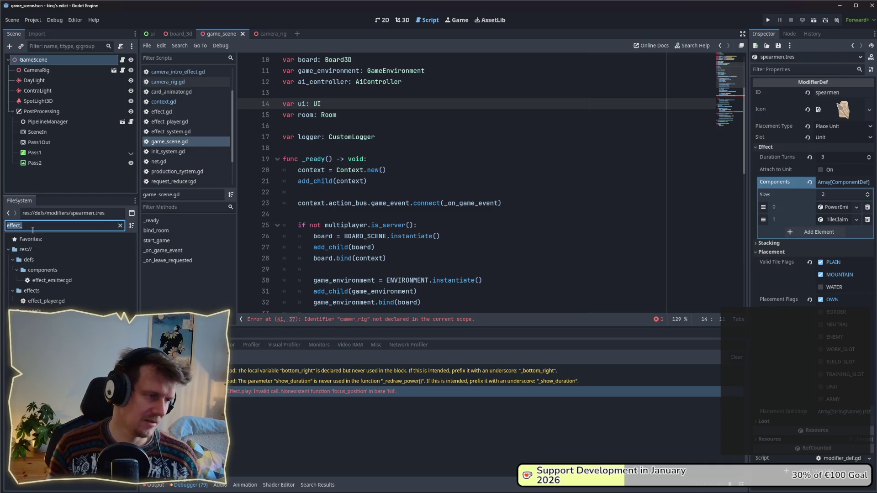
{"action": "key", "text": "BackSpace"}
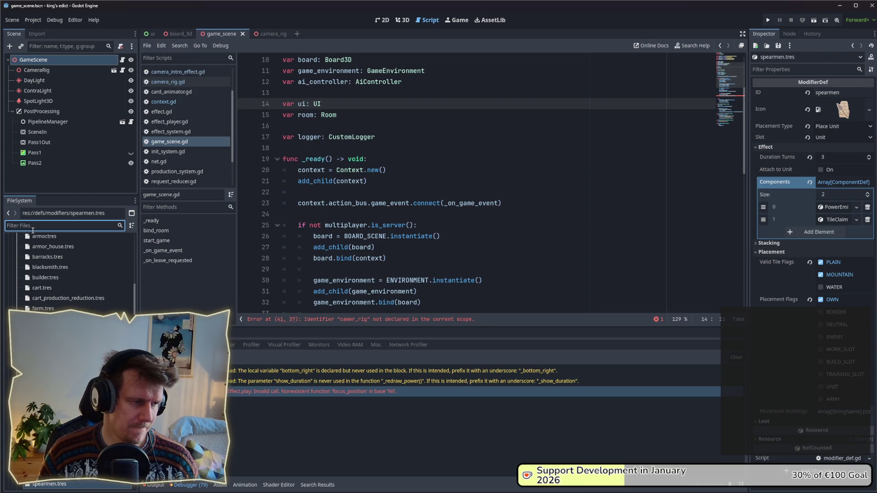
{"action": "scroll", "coordinate": [133, 294], "scroll_direction": "down", "scroll_amount": 3}
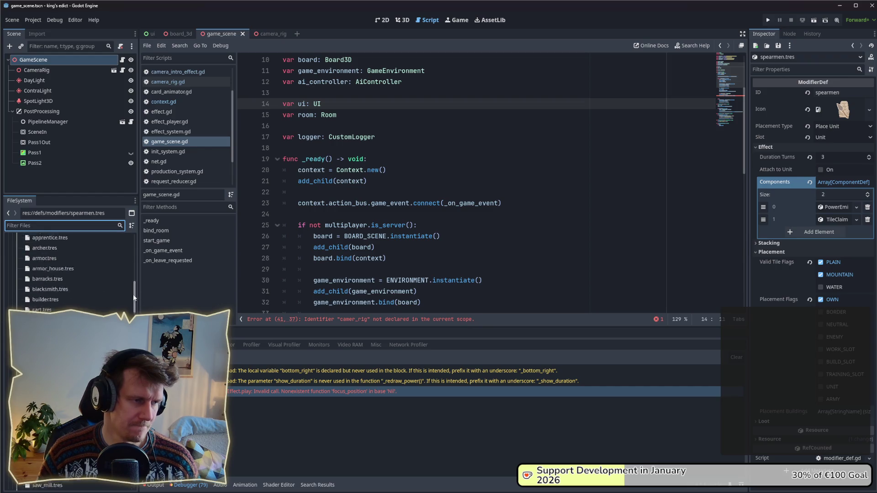
{"action": "scroll", "coordinate": [133, 294], "scroll_direction": "down", "scroll_amount": 5}
{"action": "scroll", "coordinate": [133, 294], "scroll_direction": "down", "scroll_amount": 3}
{"action": "left_click", "coordinate": [13, 232]}
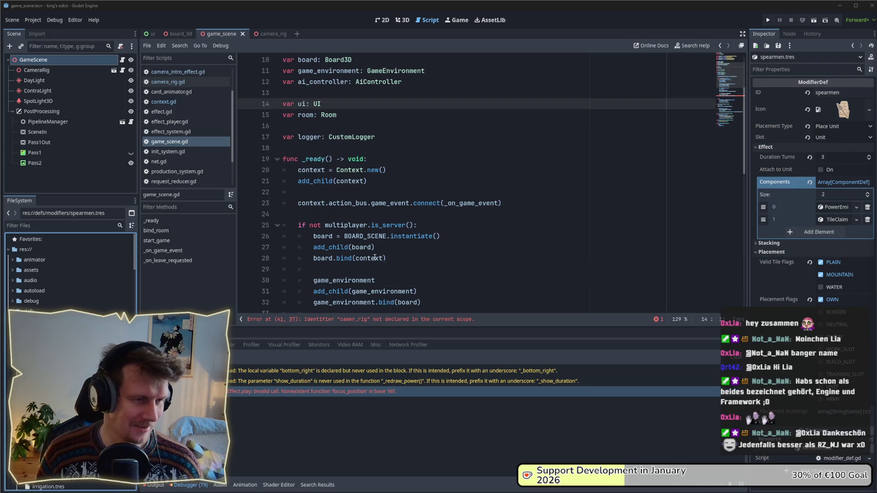
Return the caret to empty line 24 inside _ready
{"action": "left_click", "coordinate": [359, 211]}
{"action": "type", "text": "= ENVIRONMENT.instantiate()"}
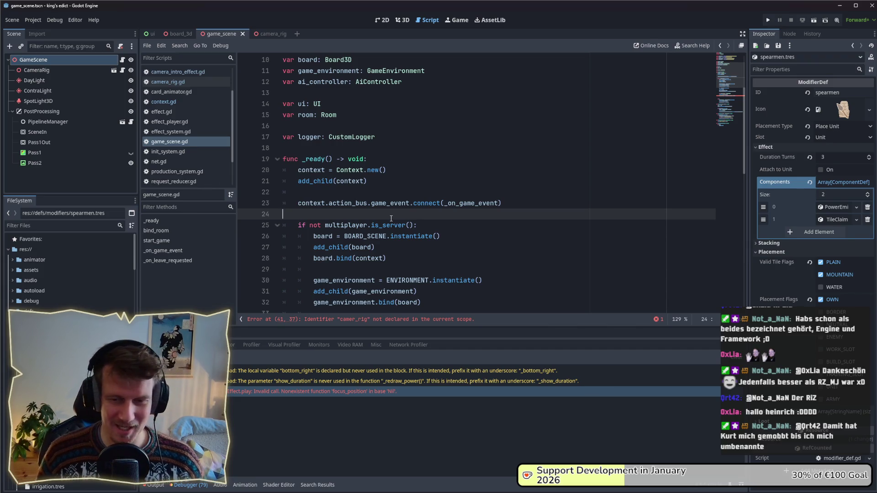
{"action": "scroll", "coordinate": [378, 217], "scroll_direction": "down", "scroll_amount": 1}
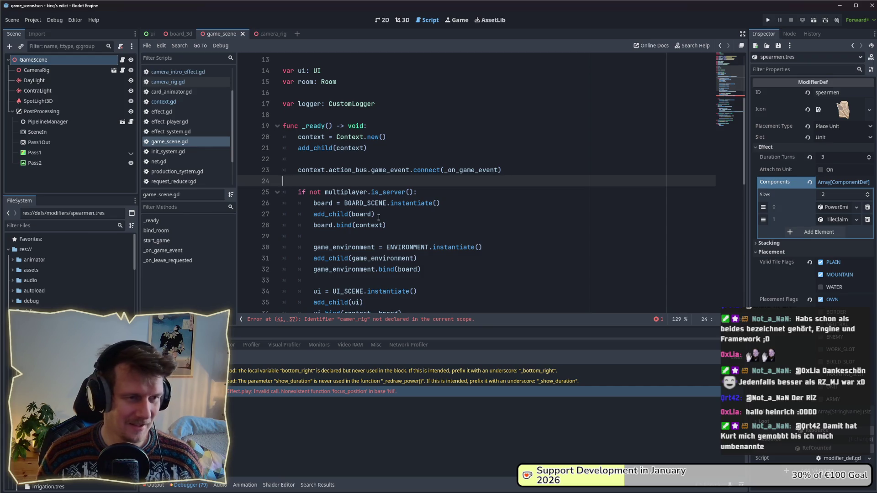
{"action": "scroll", "coordinate": [378, 217], "scroll_direction": "down", "scroll_amount": 4}
{"action": "left_click", "coordinate": [487, 236]}
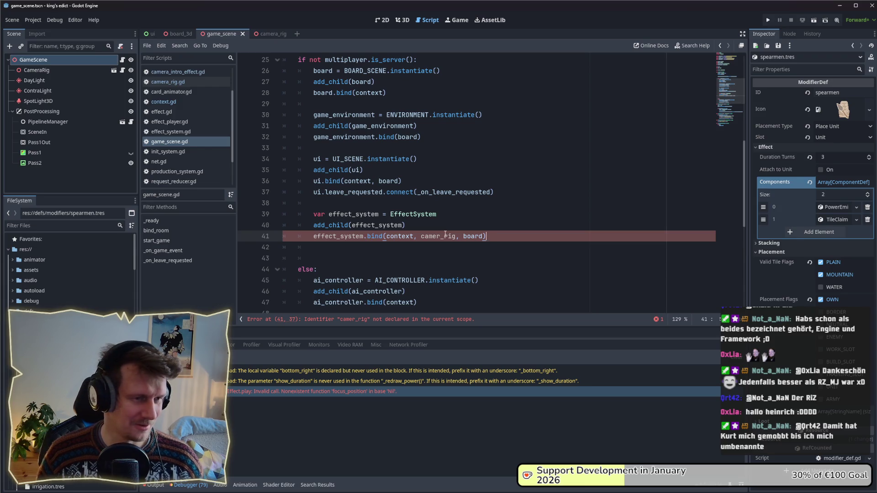
{"action": "left_click", "coordinate": [342, 251]}
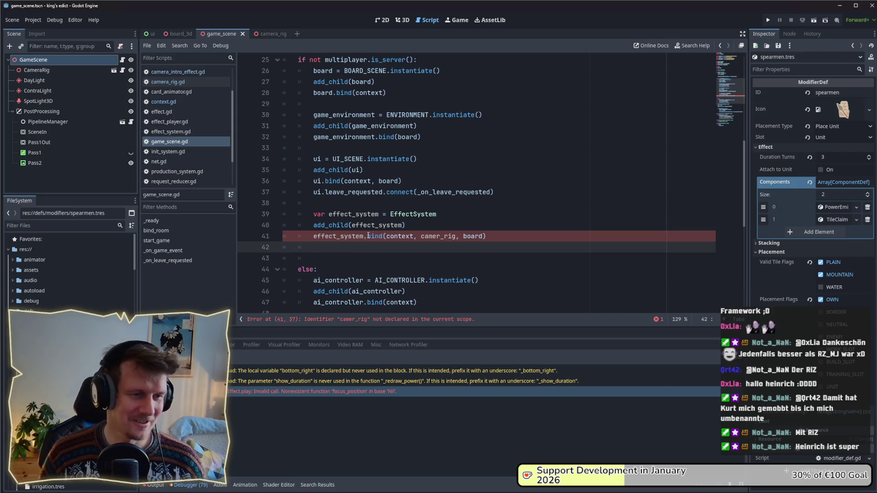
{"action": "left_click", "coordinate": [435, 225]}
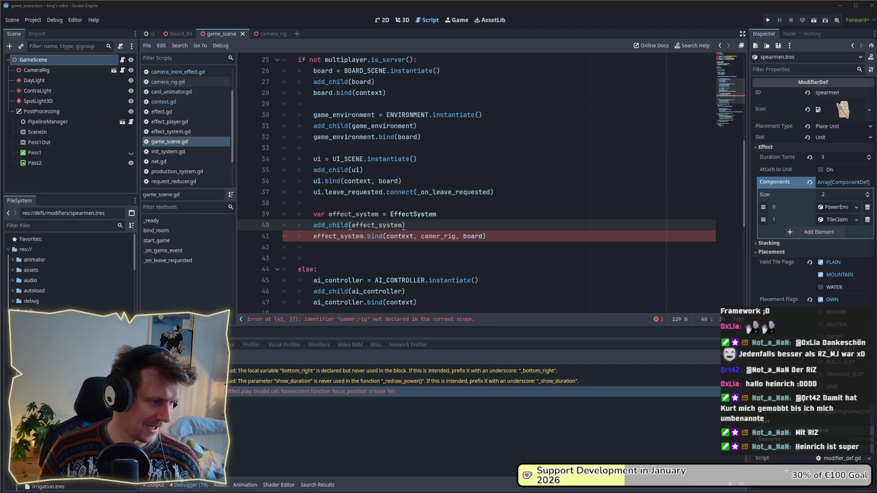
Navigate to the effects folder and filter the project files by 'effect'
{"action": "left_click", "coordinate": [41, 487]}
{"action": "key", "text": "Left"}
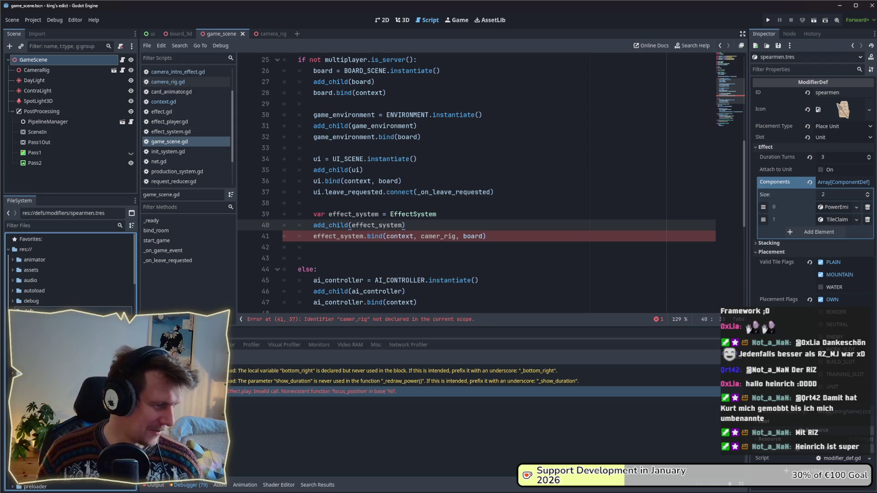
{"action": "key", "text": "Left"}
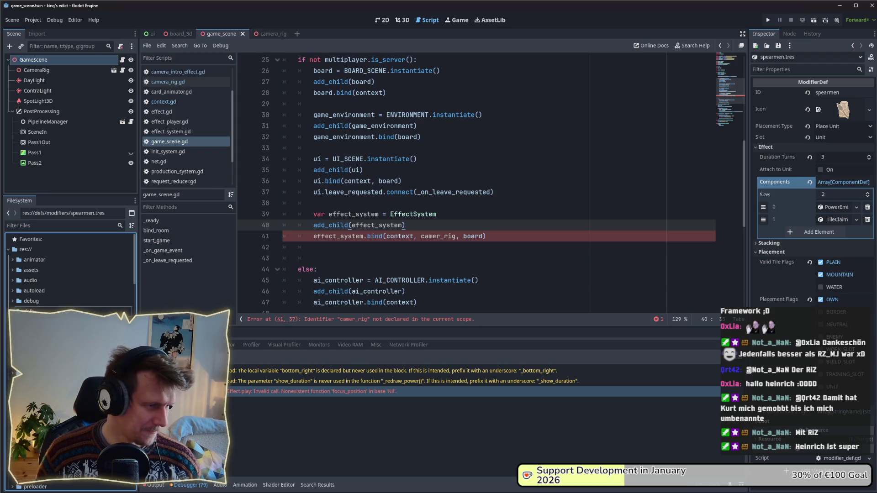
{"action": "right_click", "coordinate": [41, 321]}
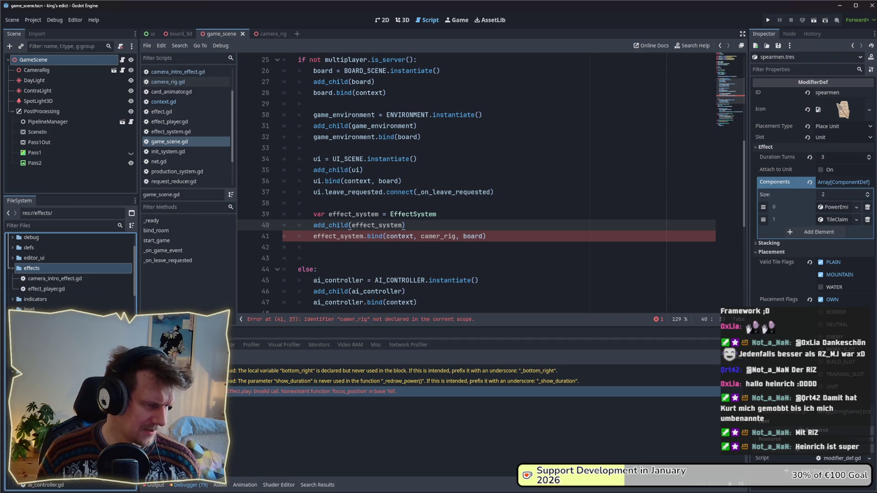
{"action": "scroll", "coordinate": [69, 267], "scroll_direction": "down", "scroll_amount": 2}
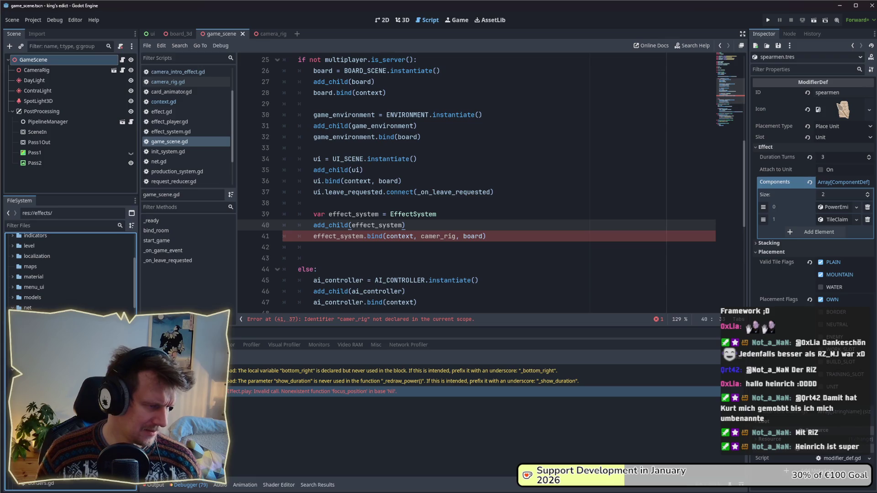
{"action": "scroll", "coordinate": [69, 271], "scroll_direction": "down", "scroll_amount": 2}
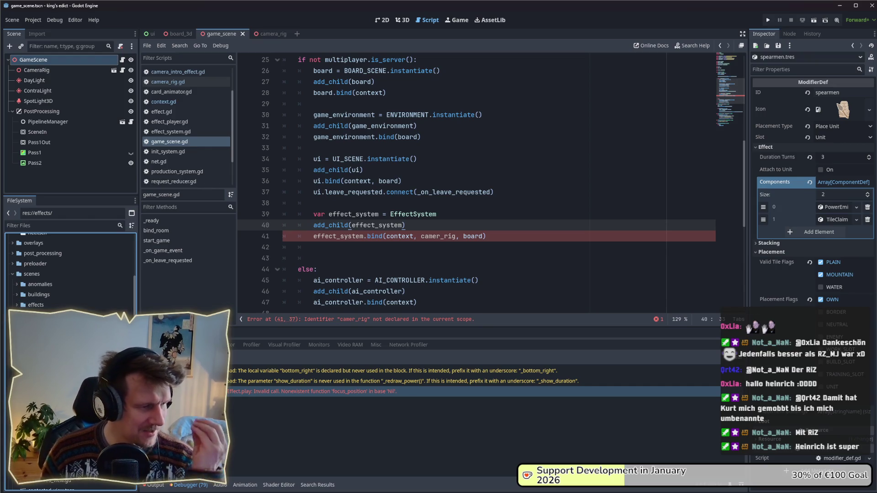
{"action": "scroll", "coordinate": [68, 270], "scroll_direction": "down", "scroll_amount": 1}
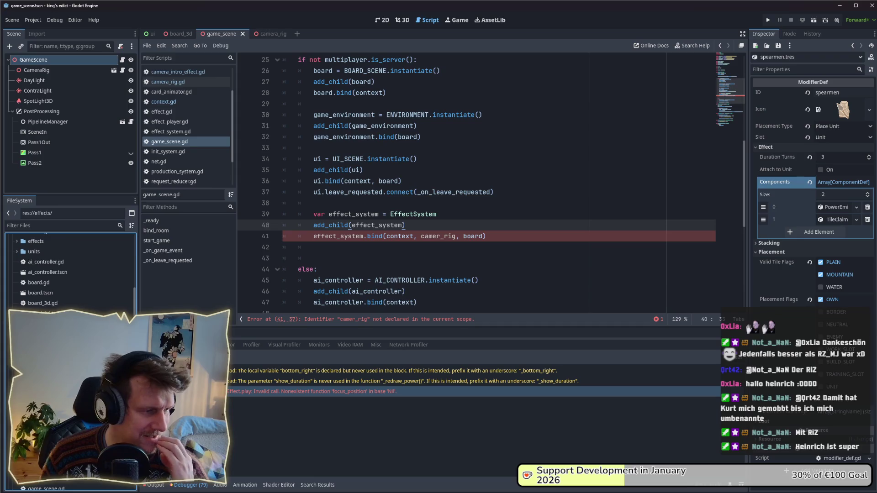
{"action": "scroll", "coordinate": [68, 270], "scroll_direction": "down", "scroll_amount": 2}
{"action": "scroll", "coordinate": [68, 271], "scroll_direction": "down", "scroll_amount": 2}
{"action": "left_click", "coordinate": [27, 225]}
{"action": "type", "text": "effec"}
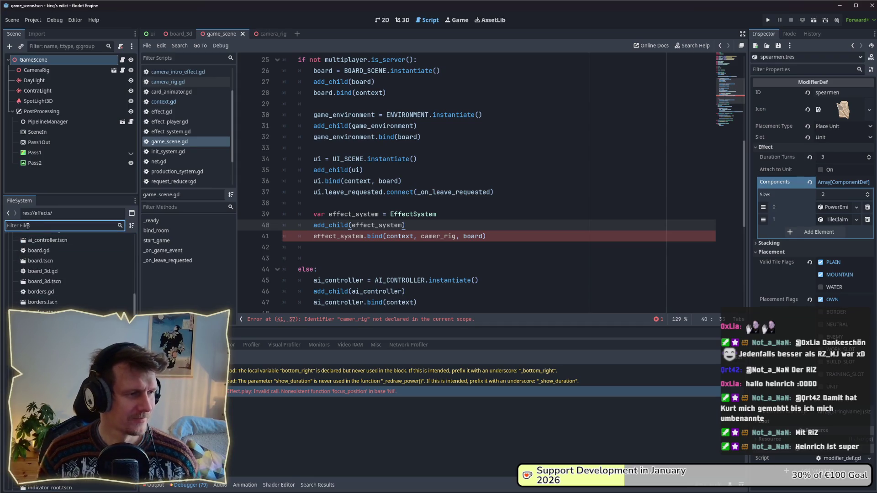
{"action": "type", "text": "t"}
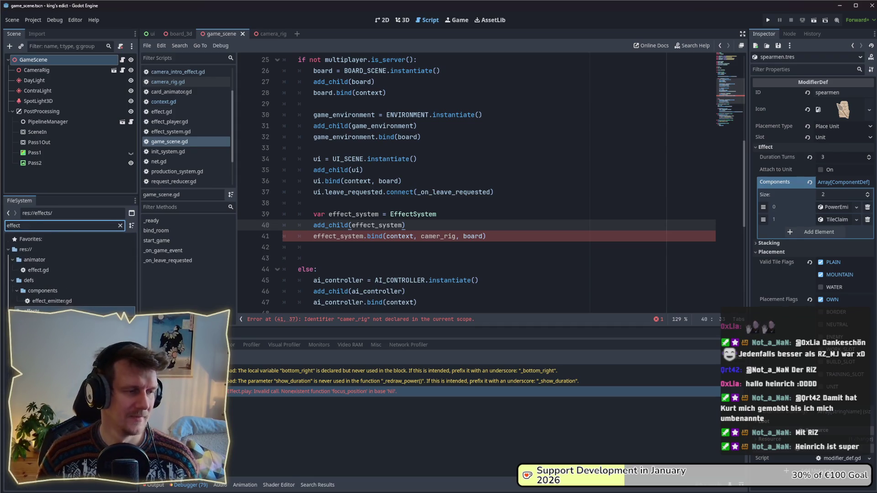
{"action": "key", "text": "Down"}
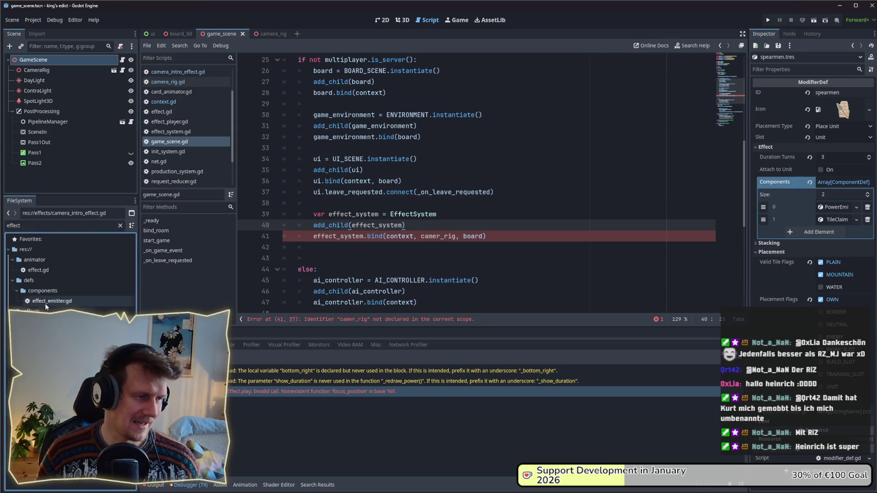
{"action": "left_click_drag", "start_coordinate": [46, 303], "coordinate": [47, 305]}
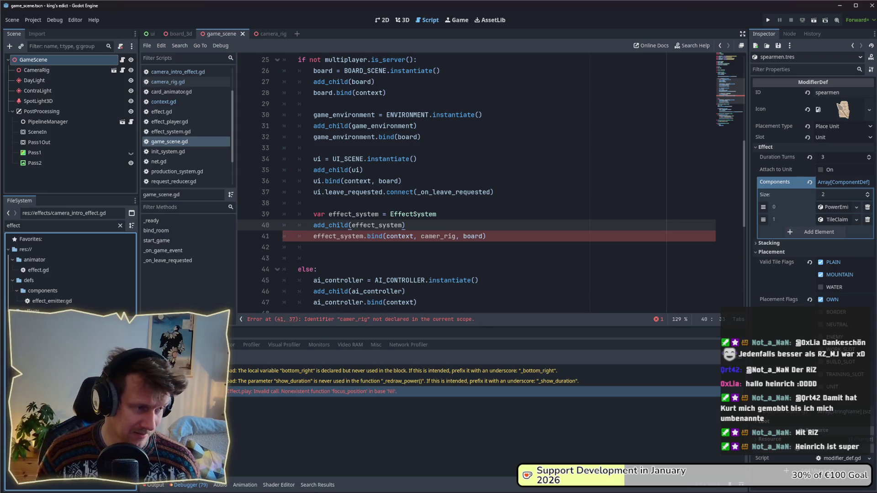
Open effect_system.gd from the effects folder and rename the file to effects_manager.gd
{"action": "left_click", "coordinate": [41, 311]}
{"action": "double_click", "coordinate": [55, 341]}
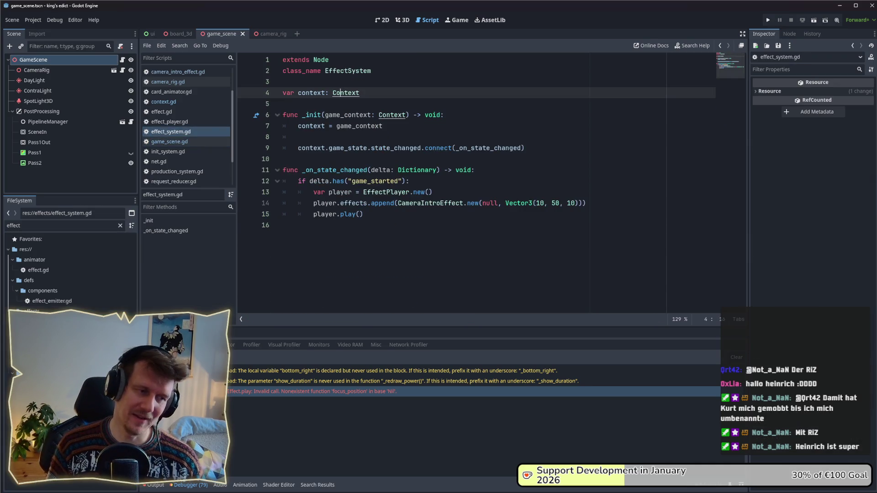
{"action": "left_click", "coordinate": [55, 341]}
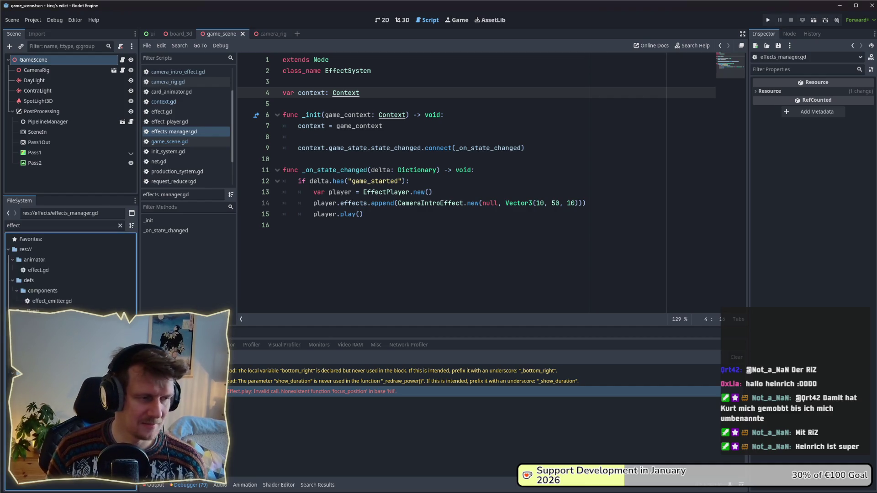
Change class_name to EffectsManager in effects_manager.gd and review its play() call
{"action": "double_click", "coordinate": [361, 71]}
{"action": "type", "text": "EffectM"}
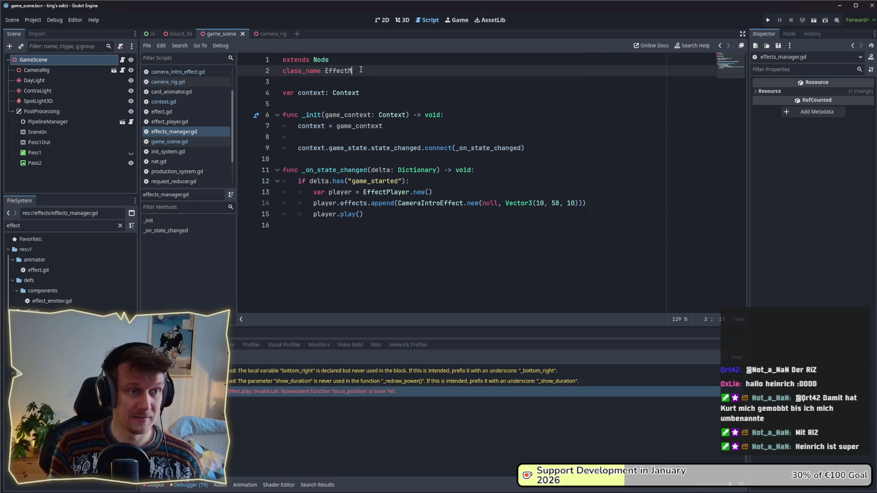
{"action": "type", "text": "anager"}
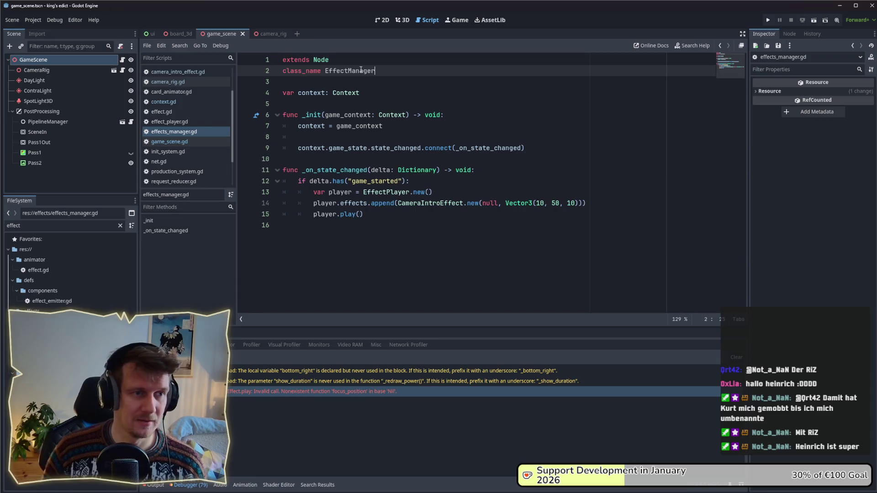
{"action": "left_click", "coordinate": [348, 71]}
{"action": "type", "text": "s"}
{"action": "left_click", "coordinate": [373, 82]}
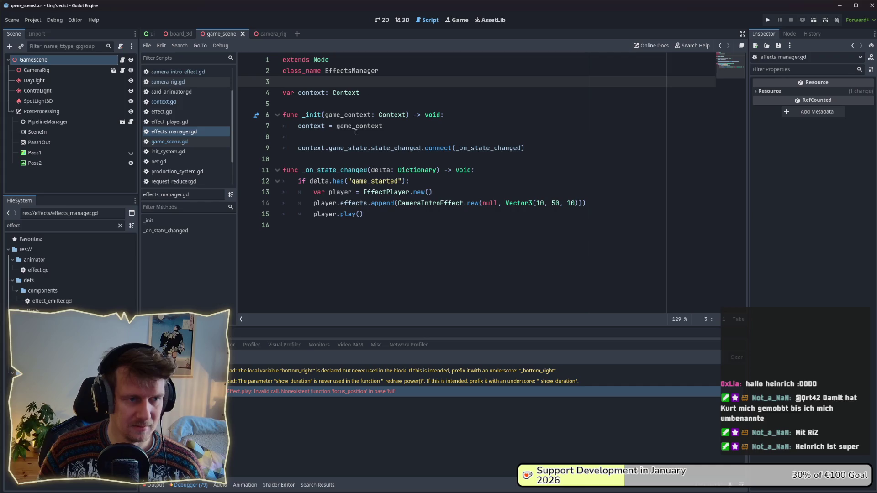
{"action": "left_click", "coordinate": [354, 161]}
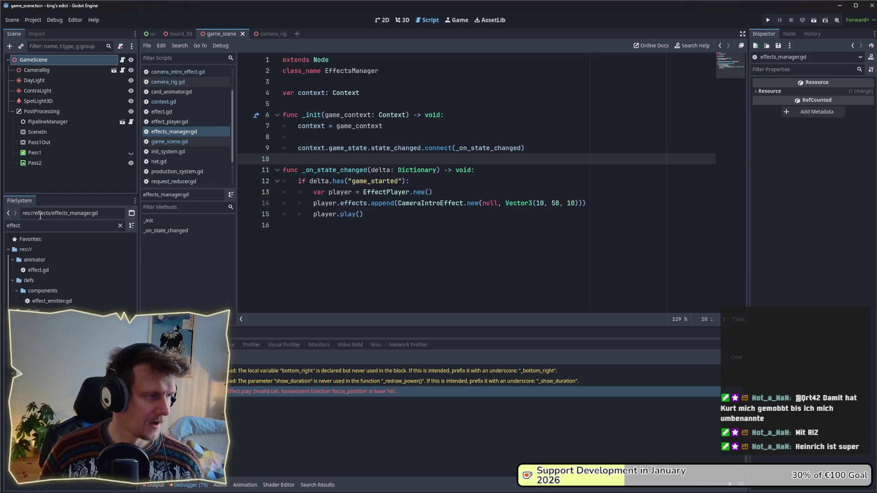
{"action": "left_click", "coordinate": [367, 219]}
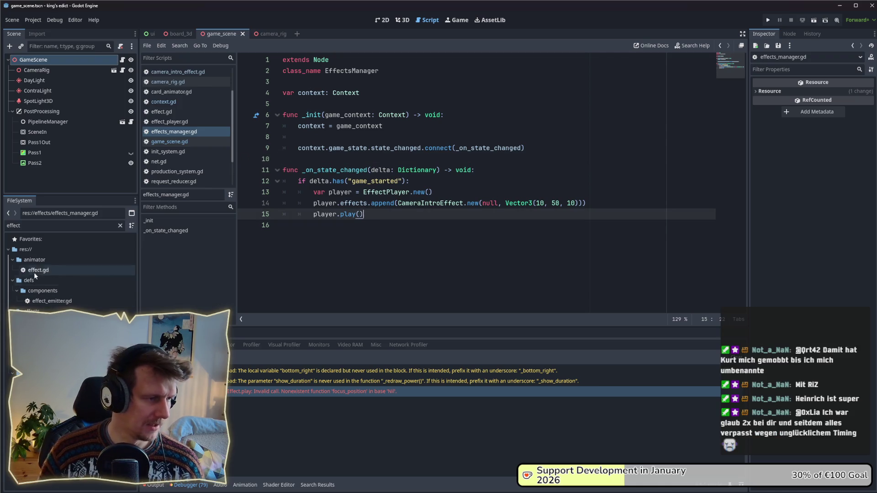
Return to game_scene.gd at the EffectSystem reference on line 39
{"action": "left_click", "coordinate": [124, 60]}
{"action": "left_click", "coordinate": [423, 214]}
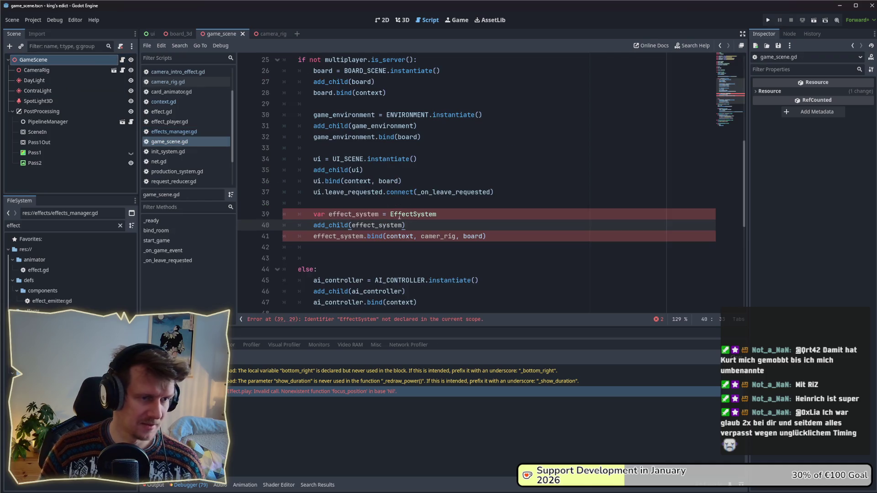
Replace EffectSystem on line 39 with EffectsManager.new()
{"action": "double_click", "coordinate": [424, 214]}
{"action": "type", "text": "Effec"}
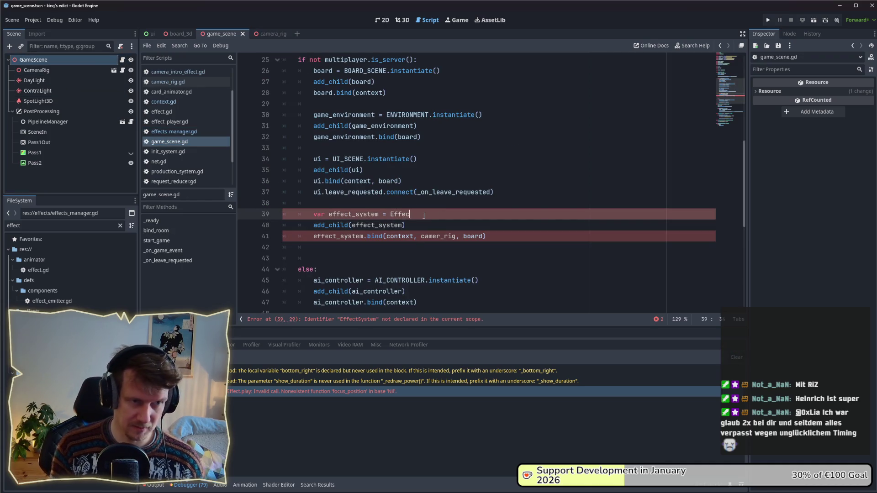
{"action": "type", "text": "ts"}
{"action": "key", "text": "Return"}
{"action": "type", "text": ".ne"}
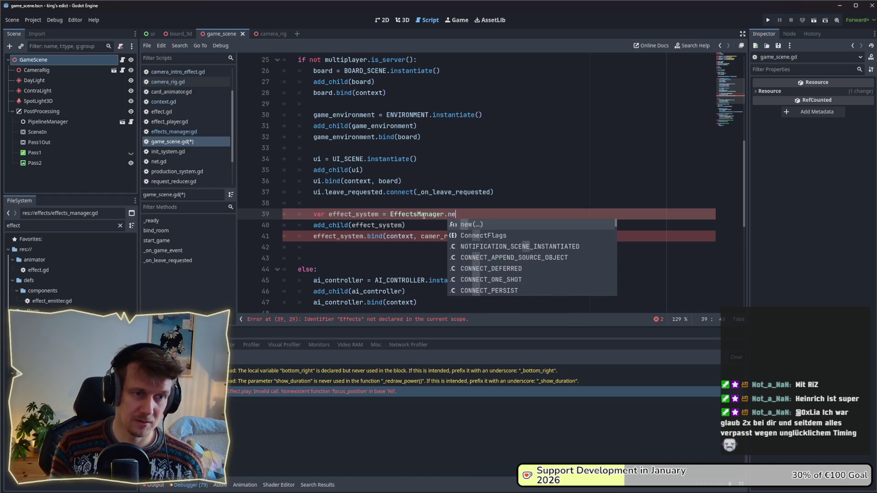
{"action": "key", "text": "Return"}
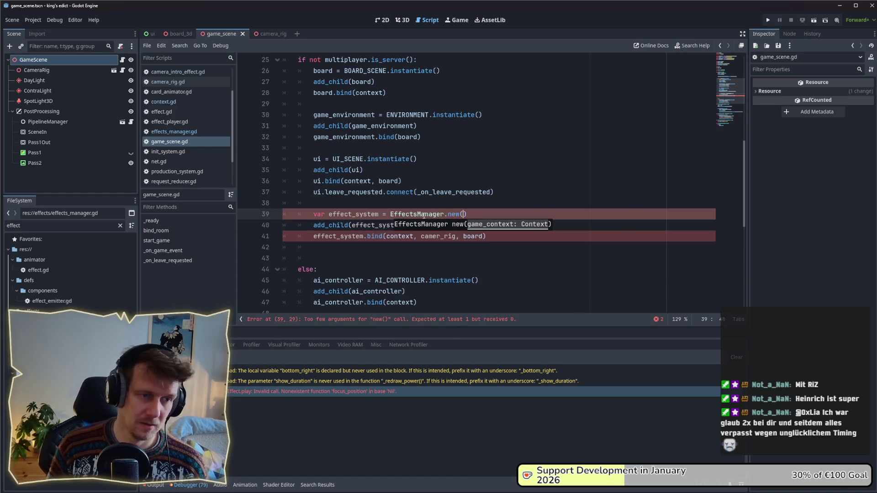
{"action": "scroll", "coordinate": [324, 204], "scroll_direction": "up", "scroll_amount": 4}
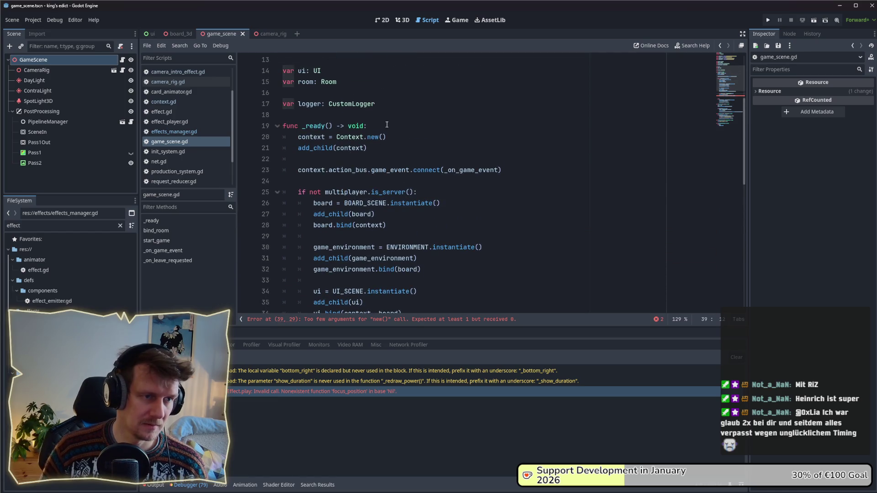
{"action": "scroll", "coordinate": [387, 124], "scroll_direction": "up", "scroll_amount": 1}
{"action": "scroll", "coordinate": [356, 137], "scroll_direction": "up", "scroll_amount": 1}
Add an effects_manager member declaration typed EffectsManager after ai_controller
{"action": "left_click", "coordinate": [349, 140]}
{"action": "key", "text": "Up"}
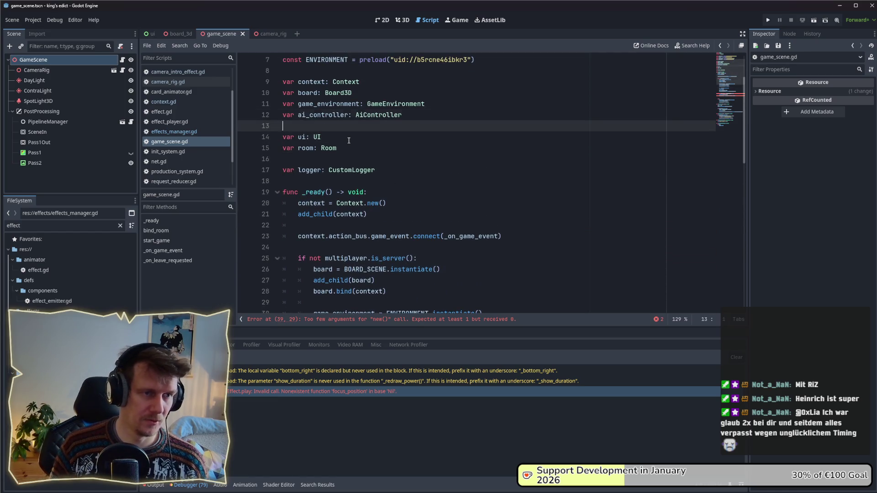
{"action": "key", "text": "Return"}
{"action": "key", "text": "Up"}
{"action": "type", "text": "var e"}
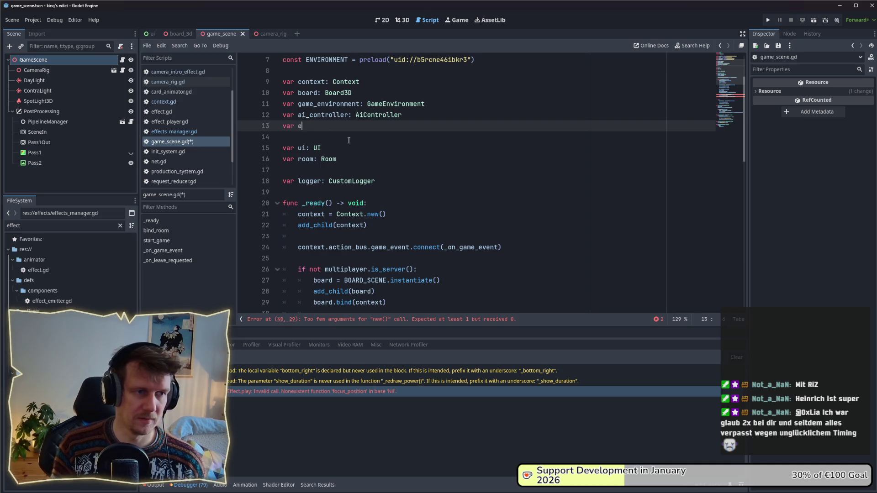
{"action": "type", "text": "ffects_mana"}
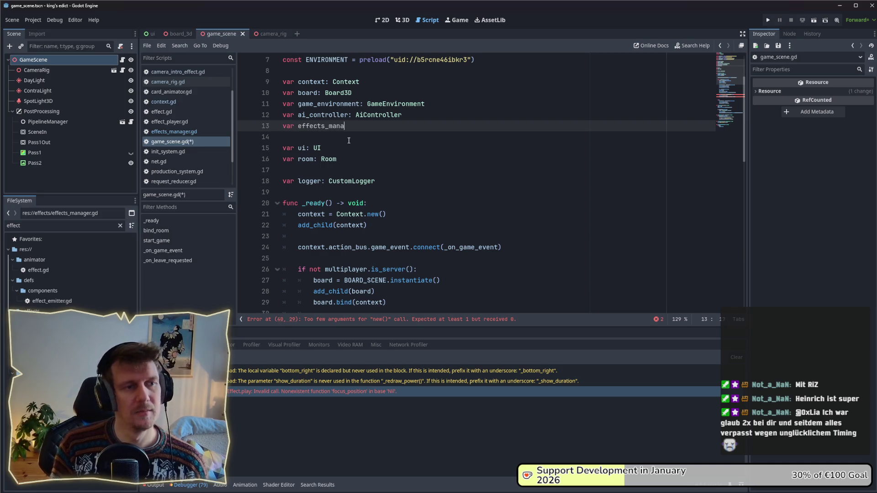
{"action": "type", "text": "ger: Ef"}
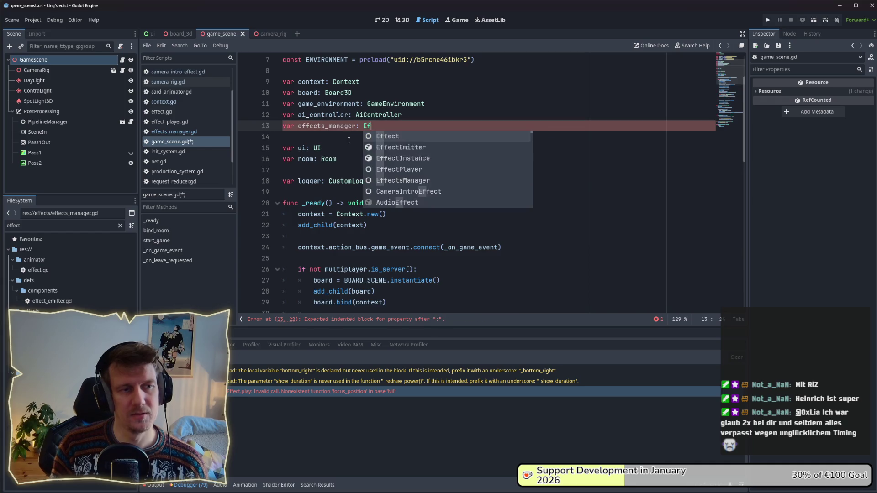
{"action": "type", "text": "fe"}
{"action": "key", "text": "Down"}
{"action": "key", "text": "Down"}
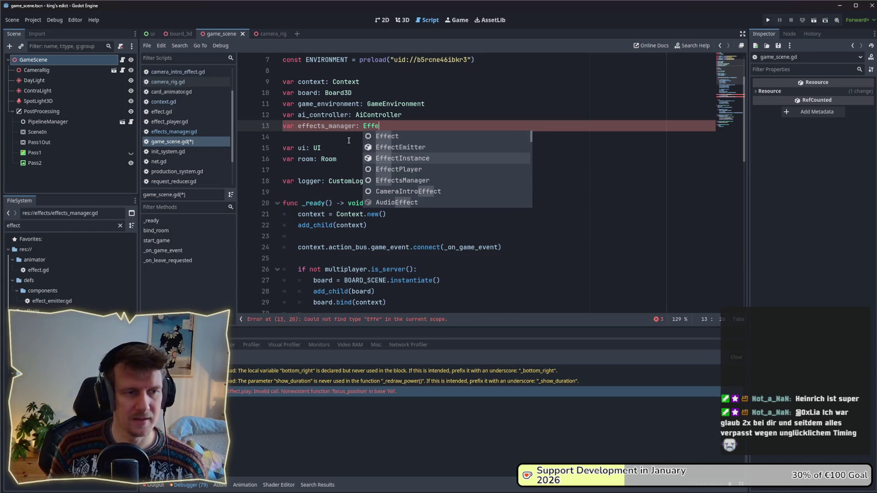
{"action": "key", "text": "Down"}
{"action": "key", "text": "Down"}
{"action": "key", "text": "Return"}
{"action": "scroll", "coordinate": [411, 151], "scroll_direction": "down", "scroll_amount": 8}
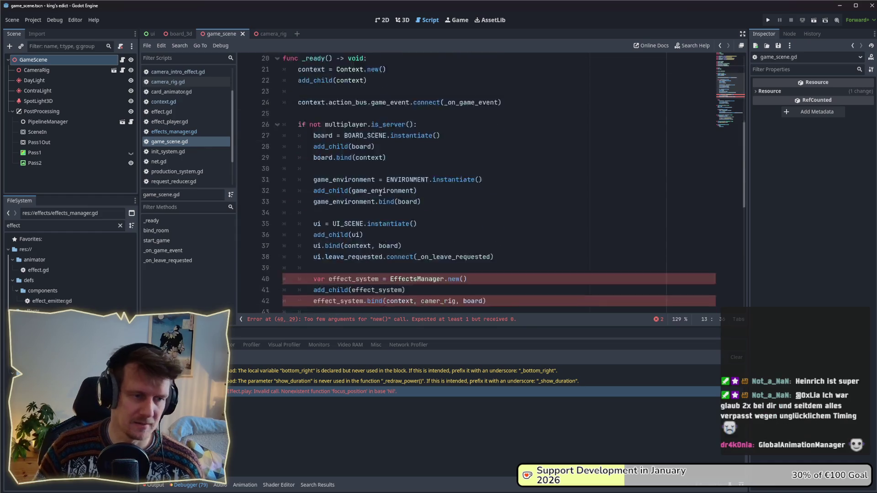
Drop the local var and rename effect_system to effects_manager on lines 40–42, then save
{"action": "left_click", "coordinate": [456, 160]}
{"action": "left_click_drag", "start_coordinate": [379, 159], "coordinate": [313, 159]}
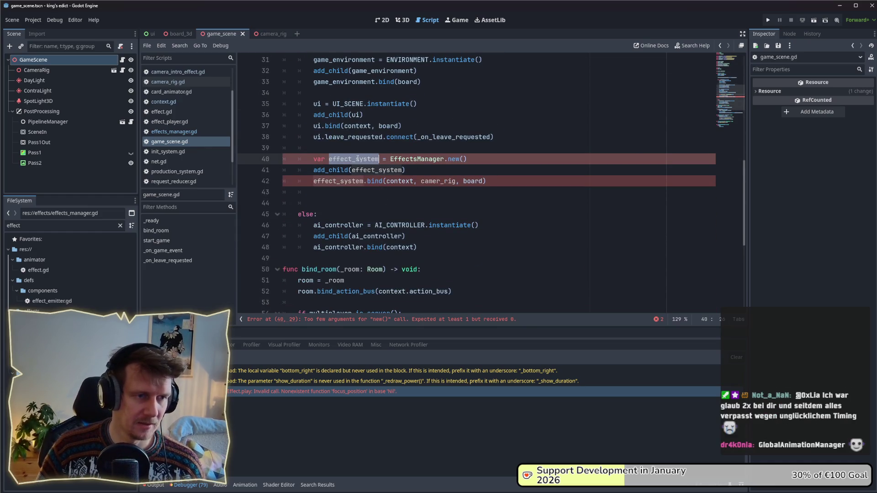
{"action": "key", "text": "BackSpace"}
{"action": "type", "text": "effects"}
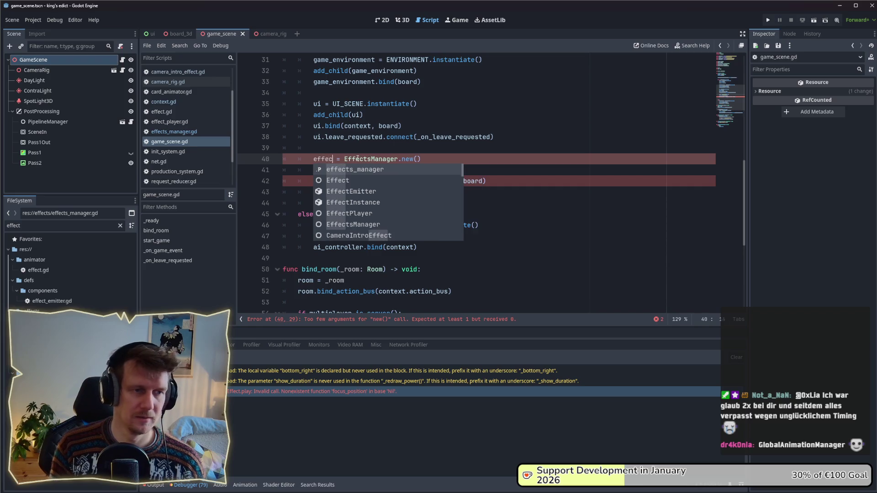
{"action": "type", "text": "_manager"}
{"action": "left_click", "coordinate": [369, 170]}
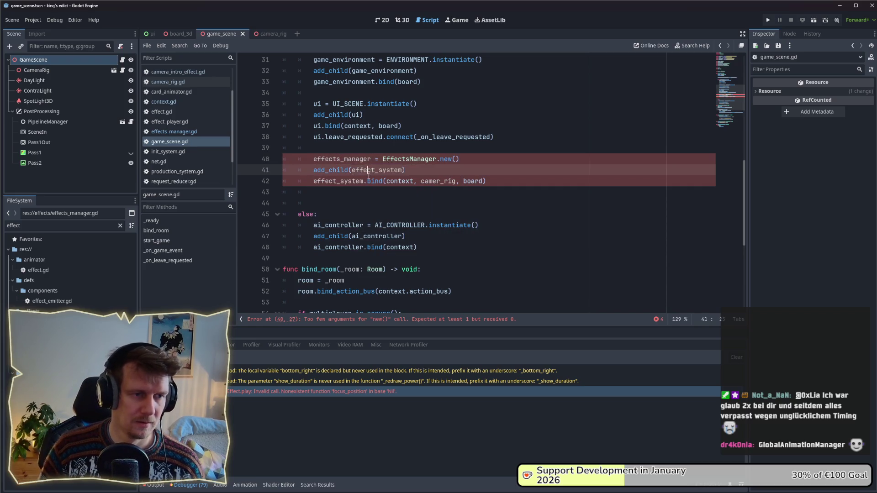
{"action": "double_click", "coordinate": [377, 170]}
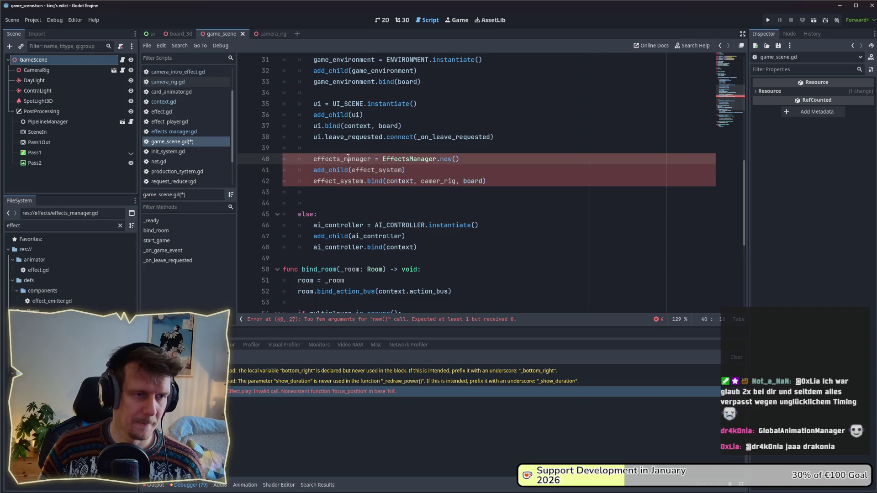
{"action": "double_click", "coordinate": [342, 160]}
{"action": "key", "text": "ctrl+c"}
{"action": "double_click", "coordinate": [377, 170]}
{"action": "key", "text": "ctrl+v"}
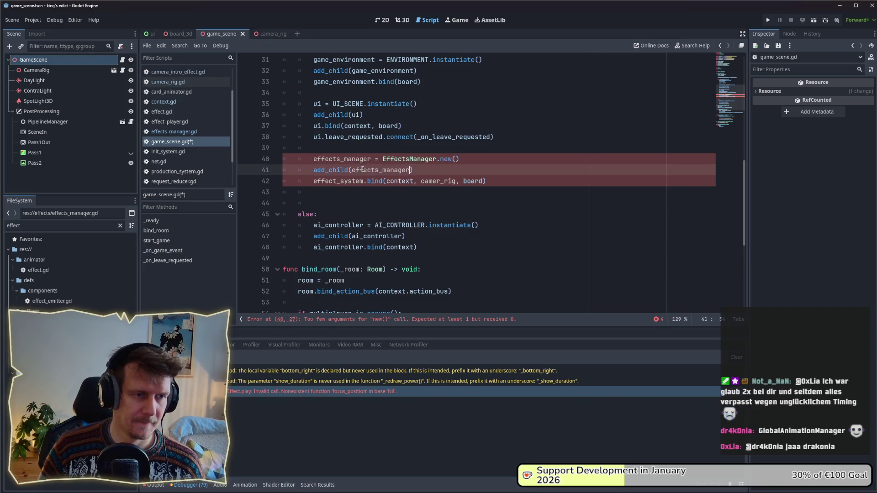
{"action": "double_click", "coordinate": [339, 181]}
{"action": "key", "text": "ctrl+v"}
{"action": "key", "text": "ctrl+s"}
Fix the accidental 'efects' typo on line 40 and highlight all effects_manager uses
{"action": "left_click", "coordinate": [427, 169]}
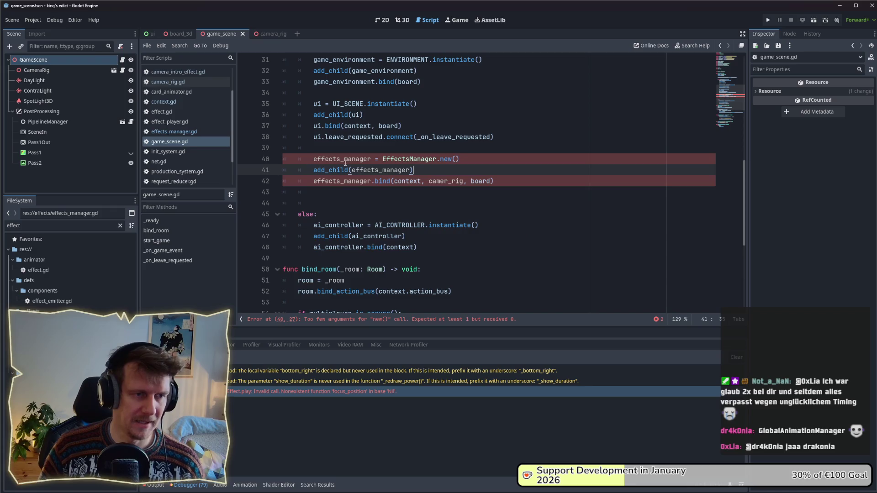
{"action": "left_click", "coordinate": [327, 160]}
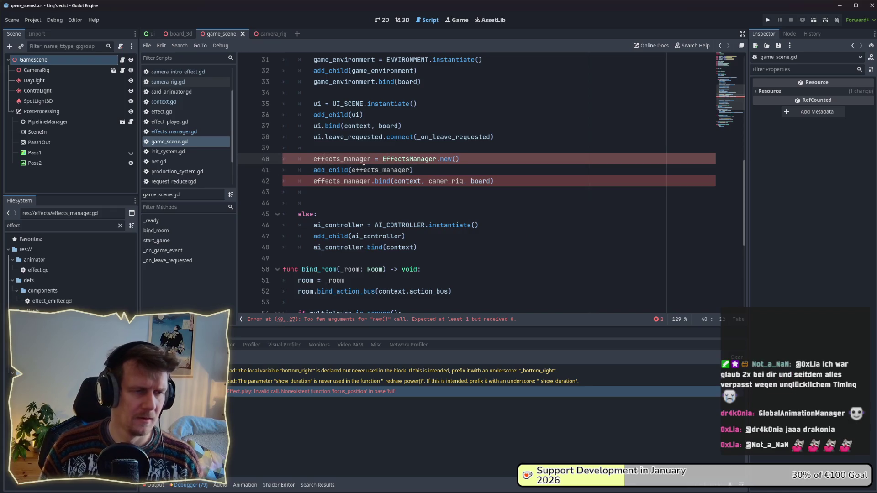
{"action": "key", "text": "BackSpace"}
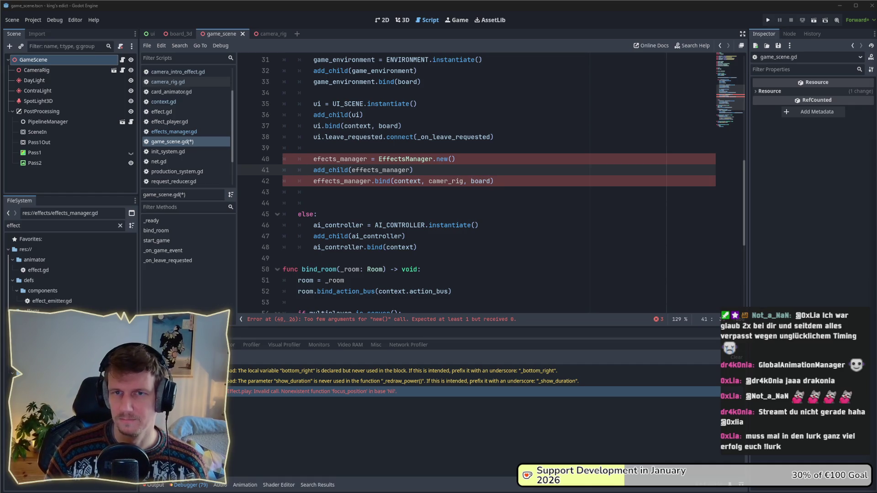
{"action": "left_click", "coordinate": [320, 159]}
{"action": "type", "text": "f"}
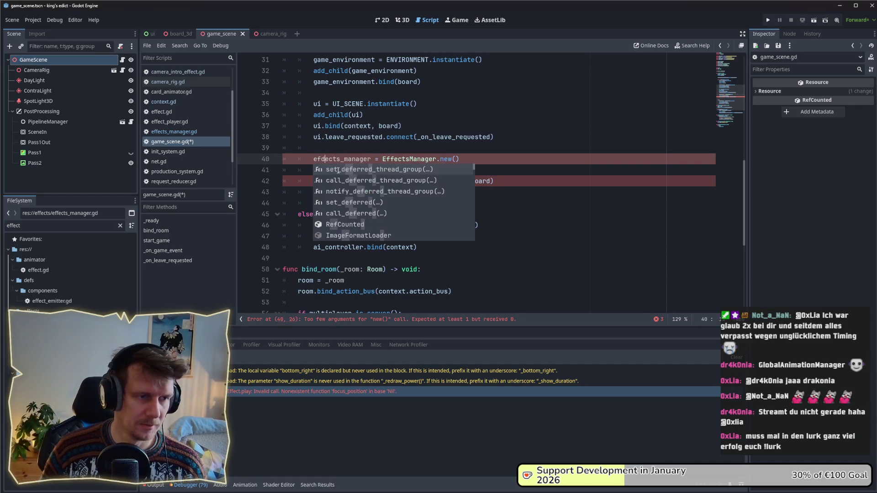
{"action": "type", "text": "f"}
{"action": "left_click", "coordinate": [345, 149]}
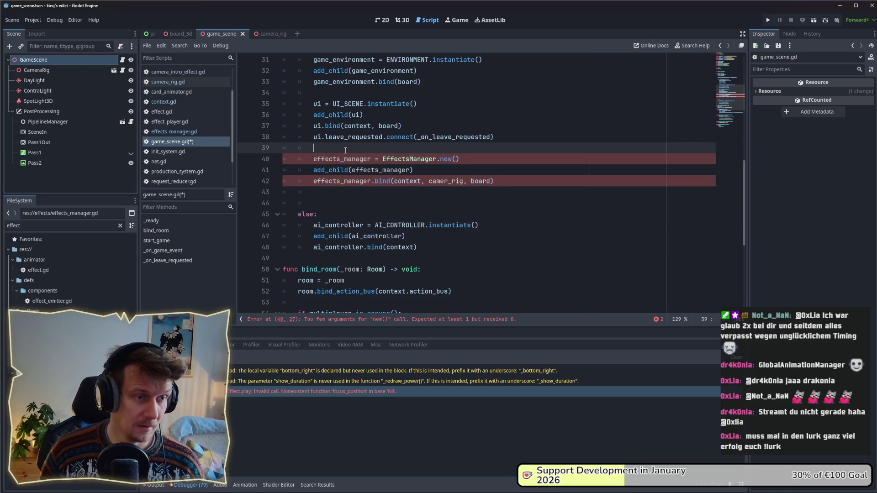
{"action": "double_click", "coordinate": [339, 159]}
{"action": "scroll", "coordinate": [340, 159], "scroll_direction": "up", "scroll_amount": 7}
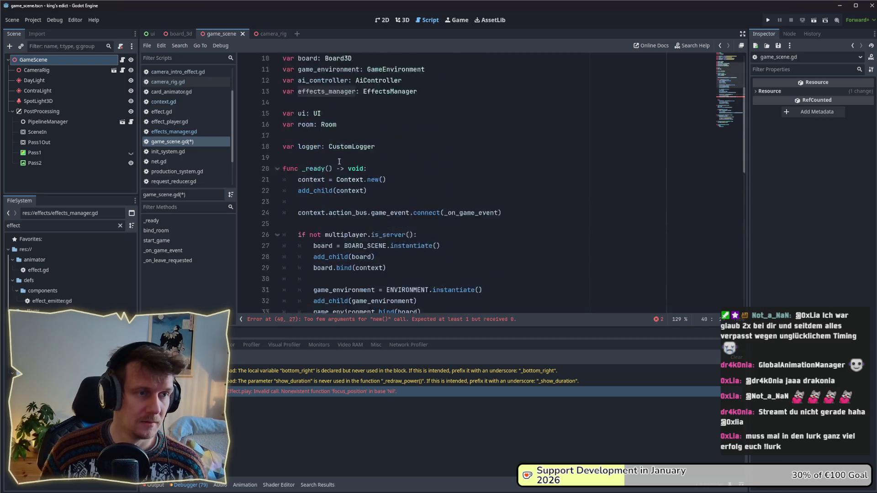
{"action": "scroll", "coordinate": [339, 159], "scroll_direction": "up", "scroll_amount": 1}
Save game_scene.gd and check the EffectsManager new() call on line 40
{"action": "left_click", "coordinate": [325, 126]}
{"action": "key", "text": "ctrl+s"}
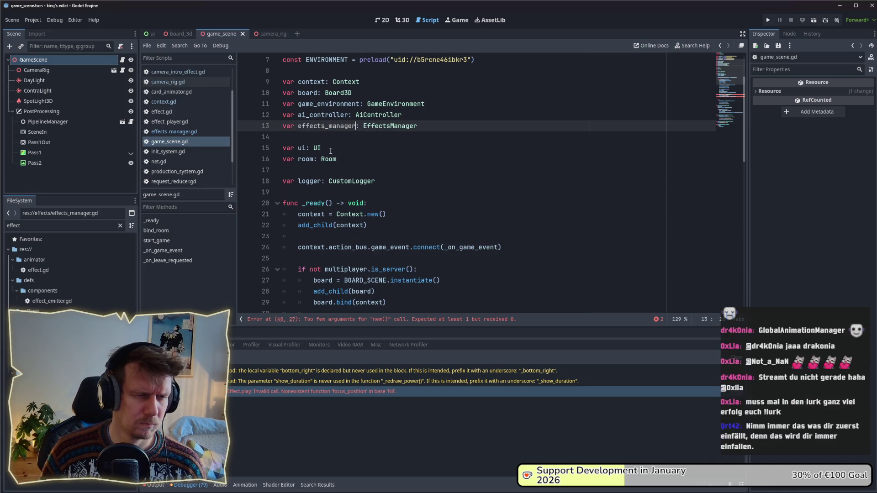
{"action": "scroll", "coordinate": [330, 151], "scroll_direction": "down", "scroll_amount": 5}
{"action": "scroll", "coordinate": [438, 172], "scroll_direction": "down", "scroll_amount": 3}
{"action": "left_click", "coordinate": [437, 173]}
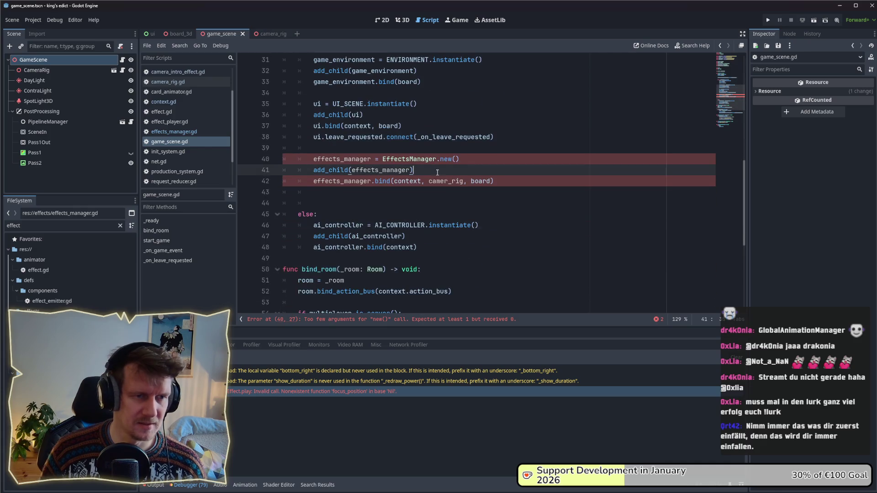
{"action": "left_click", "coordinate": [418, 160]}
{"action": "mouse_move", "coordinate": [409, 159]}
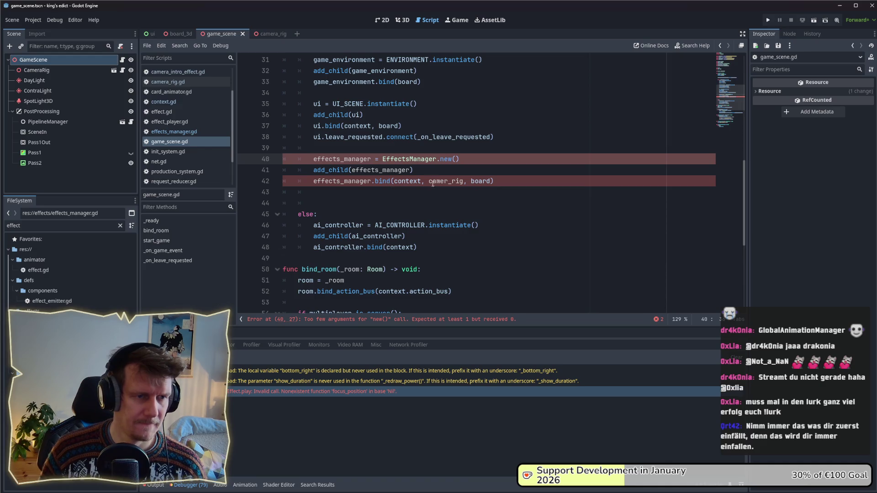
Look at _init in effects_manager.gd, then return to game_scene.gd
{"action": "left_click", "coordinate": [174, 131]}
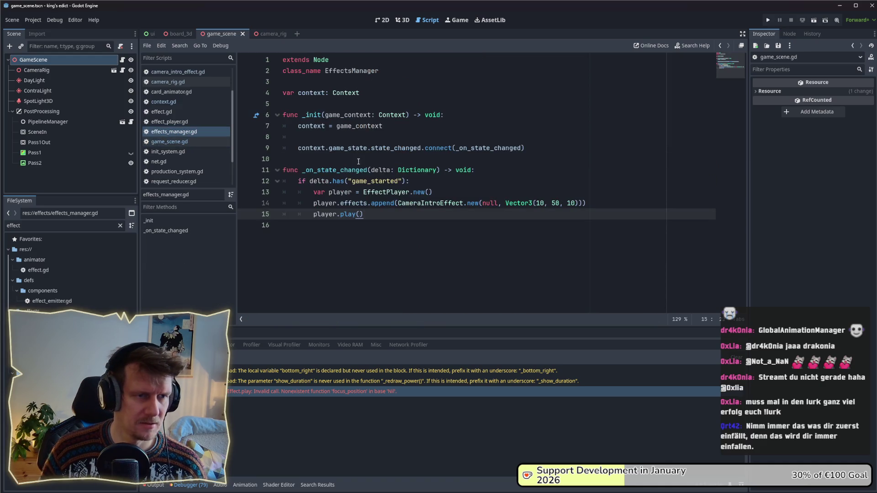
{"action": "mouse_move", "coordinate": [358, 126]}
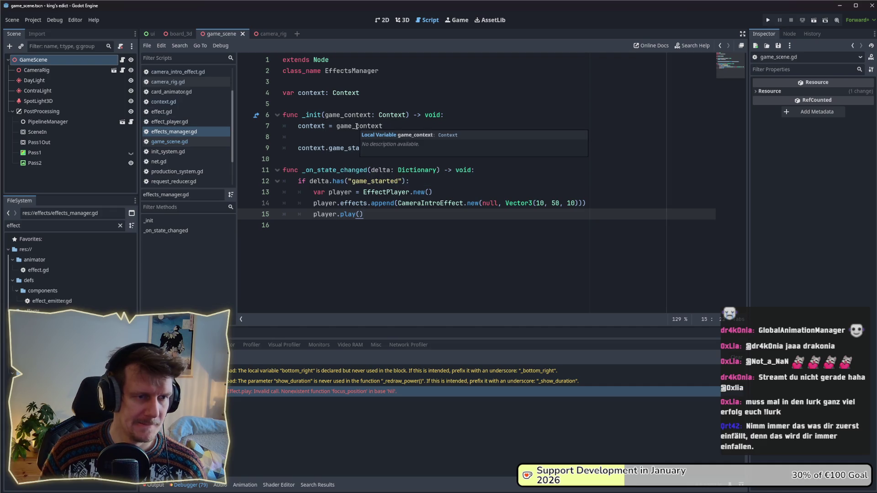
{"action": "left_click", "coordinate": [316, 158]}
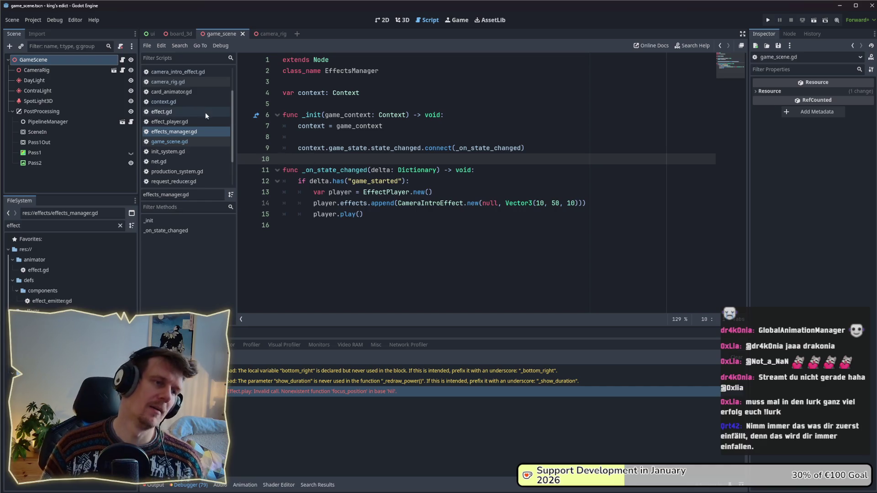
{"action": "left_click", "coordinate": [178, 102]}
{"action": "left_click", "coordinate": [169, 142]}
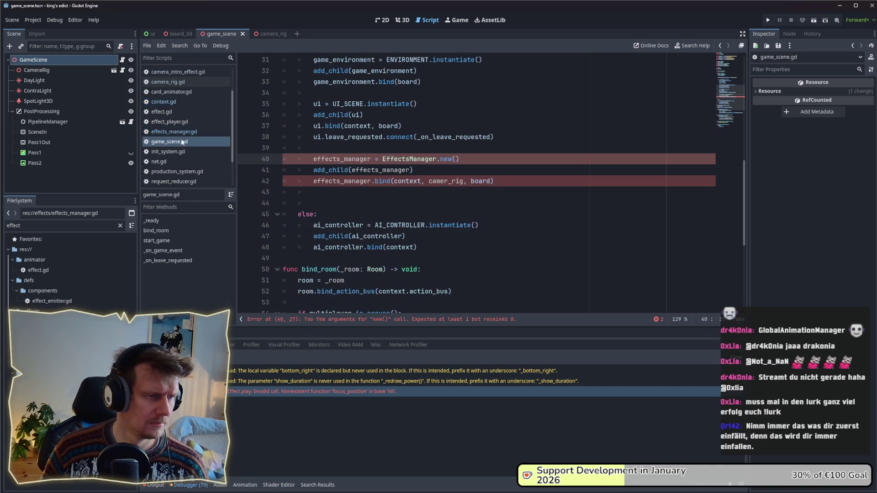
{"action": "scroll", "coordinate": [395, 165], "scroll_direction": "up", "scroll_amount": 2}
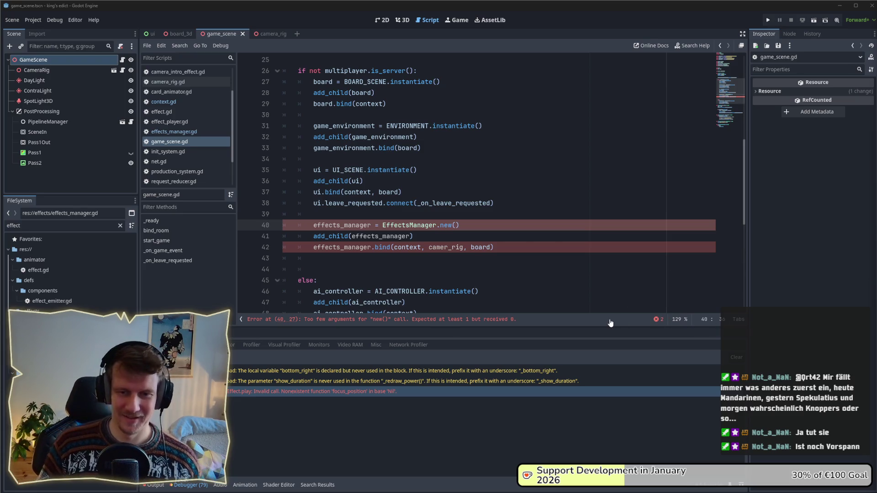
Inspect the new() call on lines 40–41, then open effects_manager.gd
{"action": "left_click", "coordinate": [478, 235]}
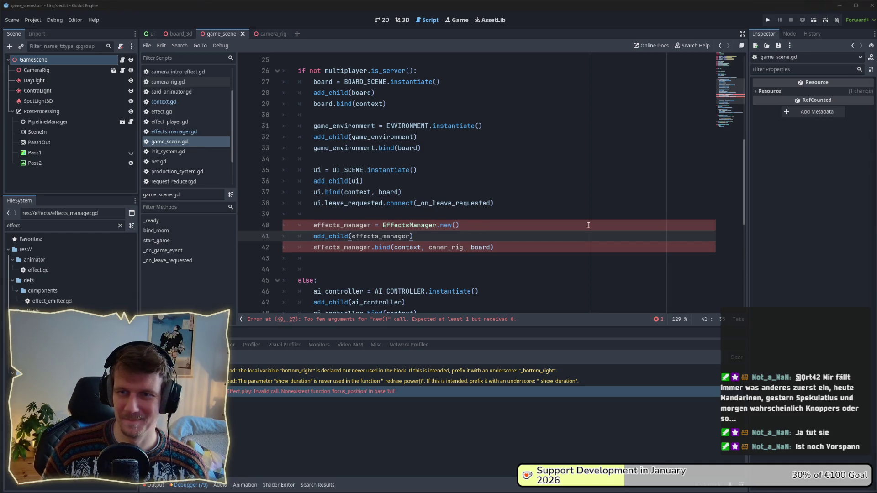
{"action": "left_click", "coordinate": [486, 227]}
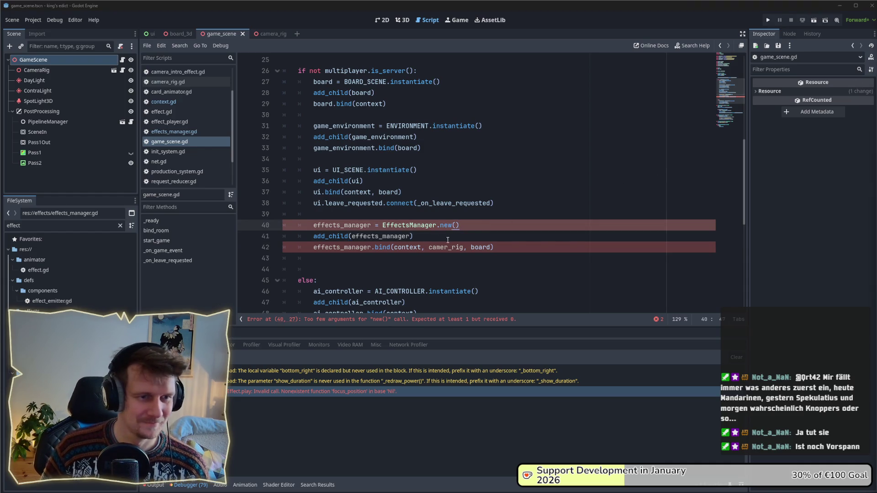
{"action": "key", "text": "Down"}
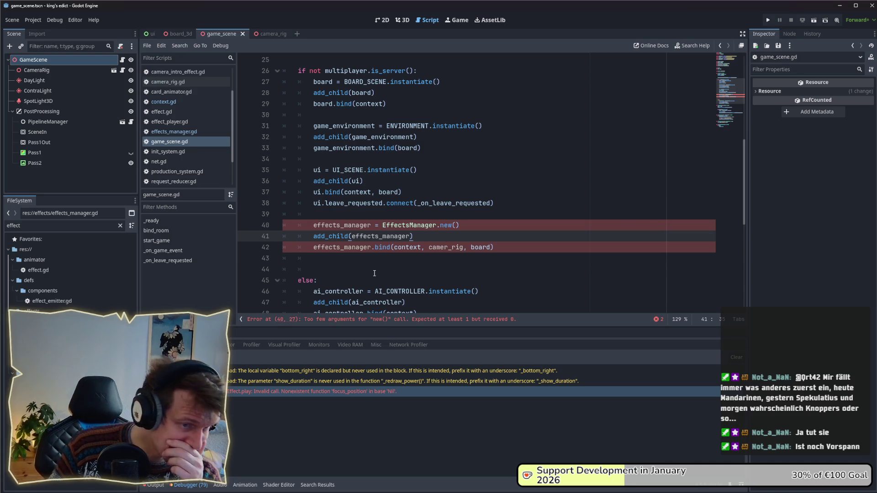
{"action": "left_click", "coordinate": [409, 226], "text": "ctrl"}
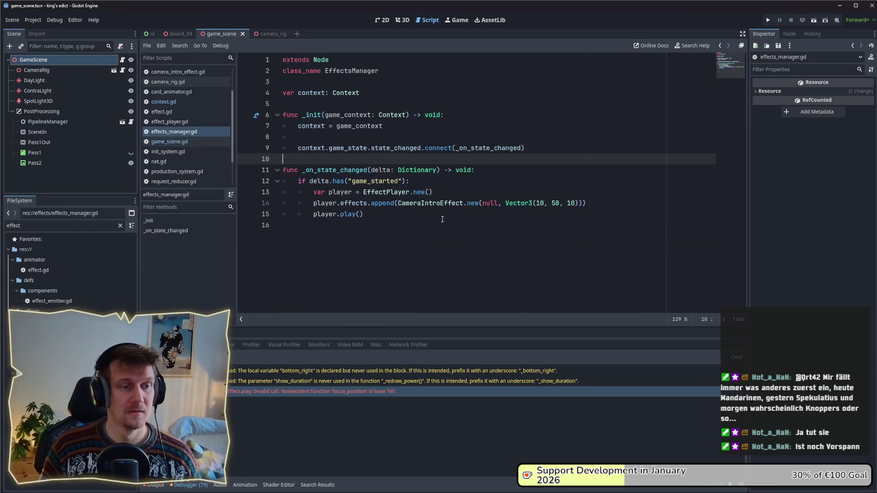
Write the bind signature taking game_context: Context, board and a camera parameter
{"action": "key", "text": "Return"}
{"action": "key", "text": "Return"}
{"action": "key", "text": "Up"}
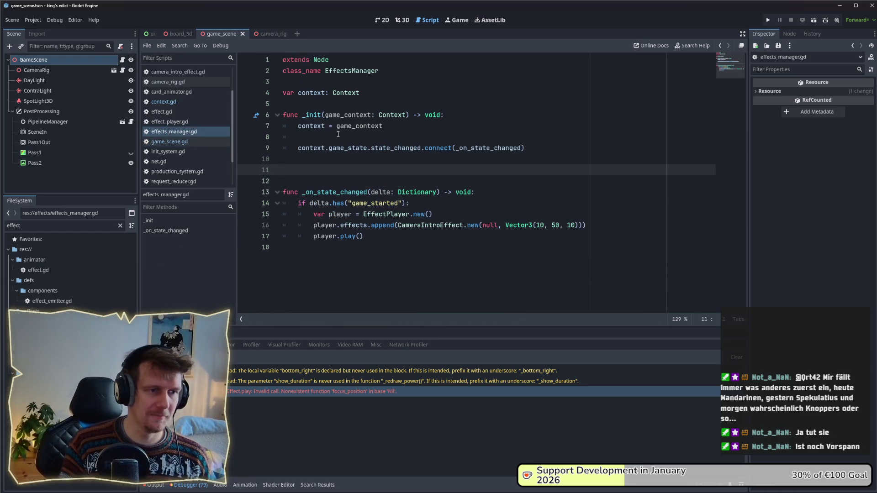
{"action": "type", "text": "b"}
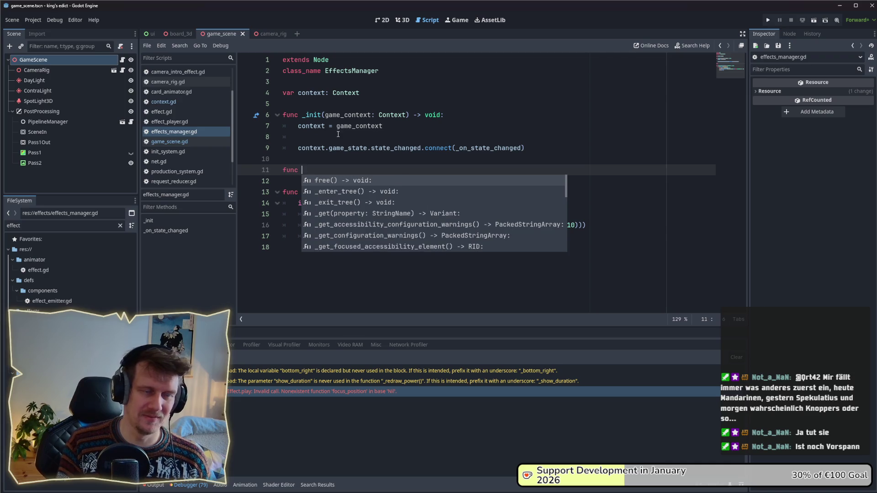
{"action": "type", "text": "un"}
{"action": "key", "text": "BackSpace"}
{"action": "key", "text": "BackSpace"}
{"action": "type", "text": "ind"}
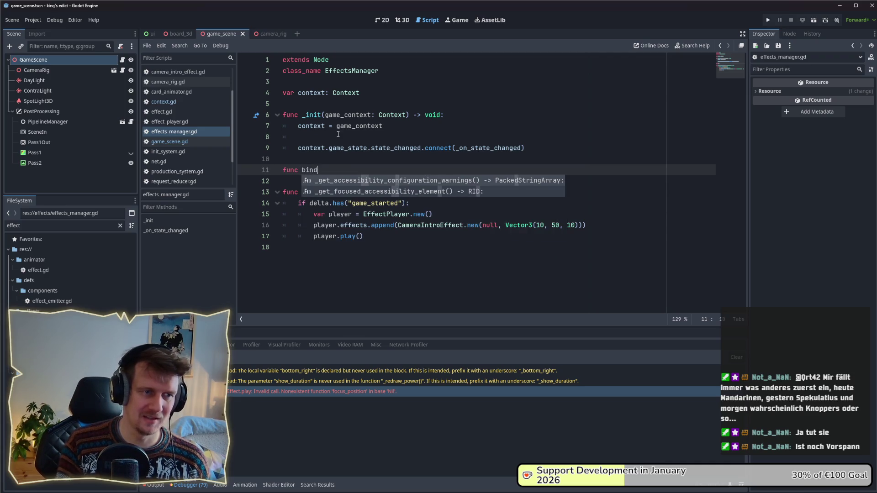
{"action": "type", "text": "/("}
{"action": "key", "text": "BackSpace"}
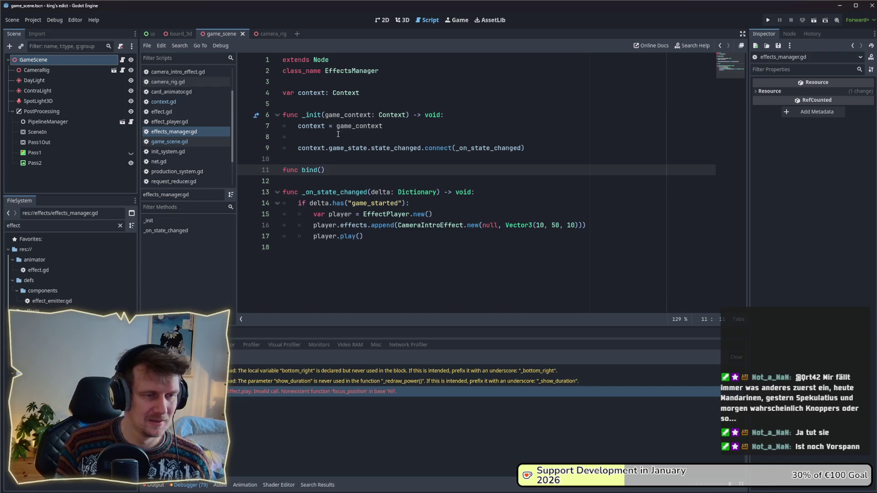
{"action": "type", "text": "ont"}
{"action": "key", "text": "BackSpace"}
{"action": "key", "text": "BackSpace"}
{"action": "key", "text": "BackSpace"}
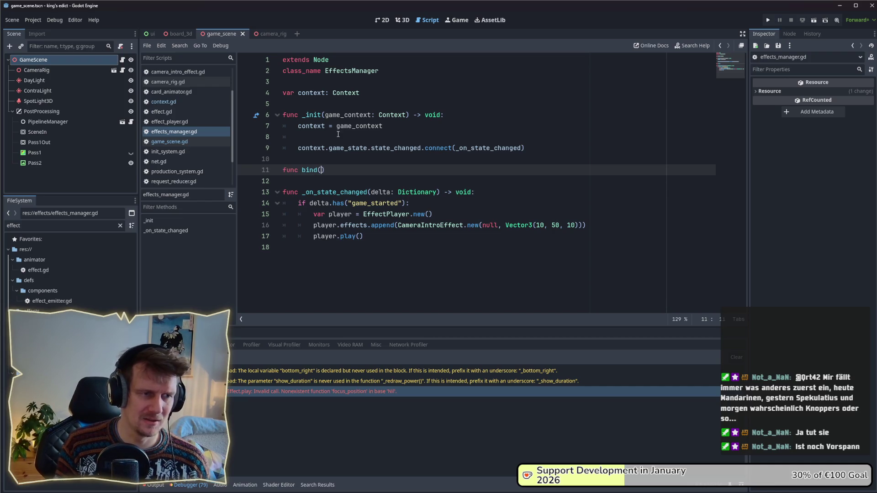
{"action": "type", "text": "game"}
{"action": "key", "text": "BackSpace"}
{"action": "key", "text": "BackSpace"}
{"action": "key", "text": "BackSpace"}
{"action": "type", "text": "_context: Co"}
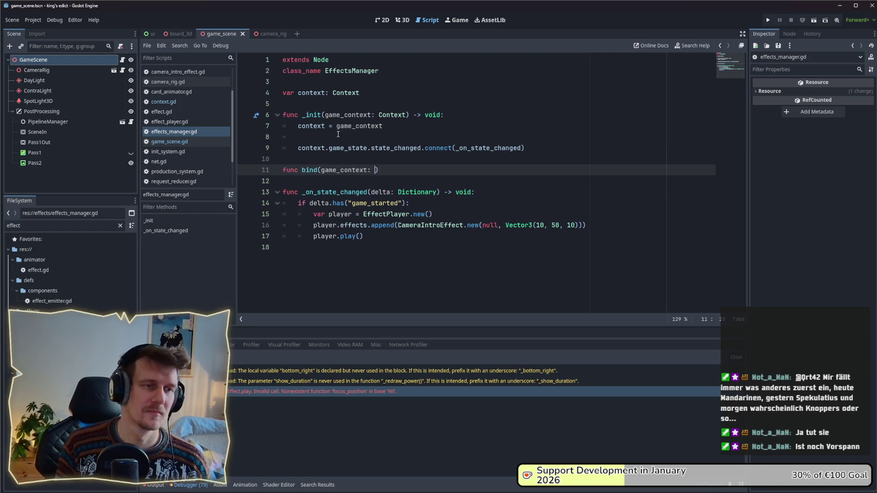
{"action": "type", "text": "ntext, "}
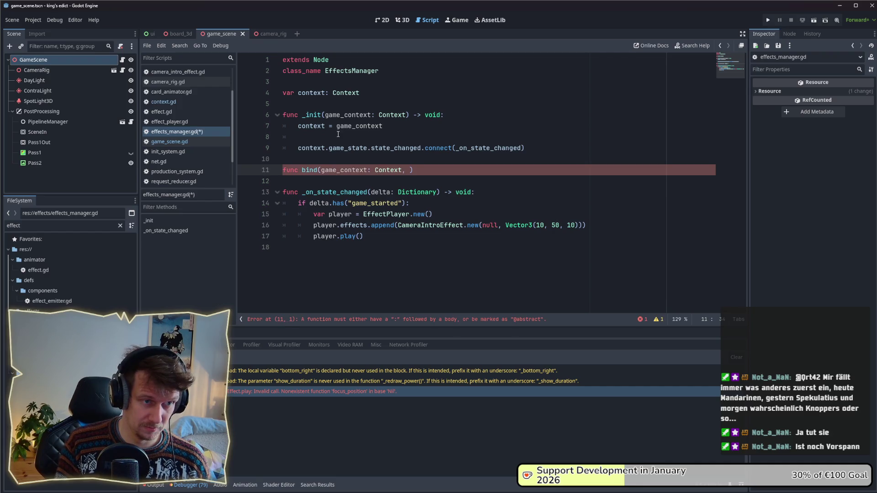
{"action": "type", "text": "b"}
{"action": "key", "text": "BackSpace"}
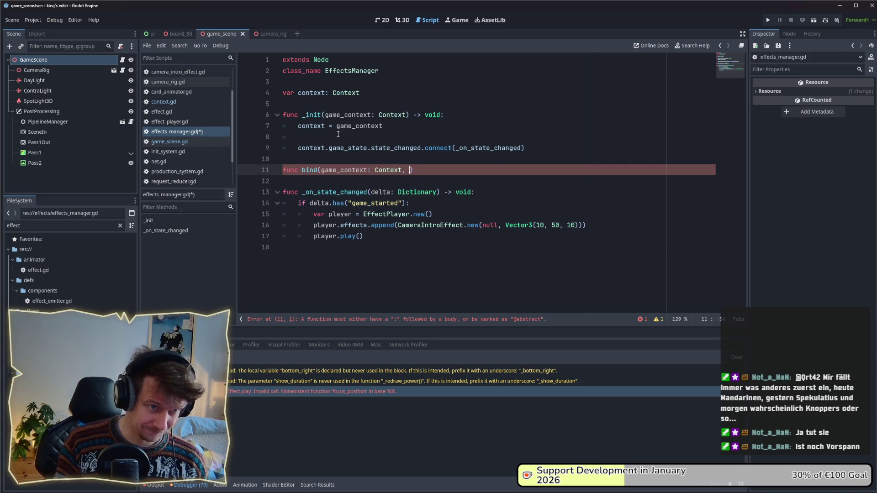
{"action": "type", "text": "bioa"}
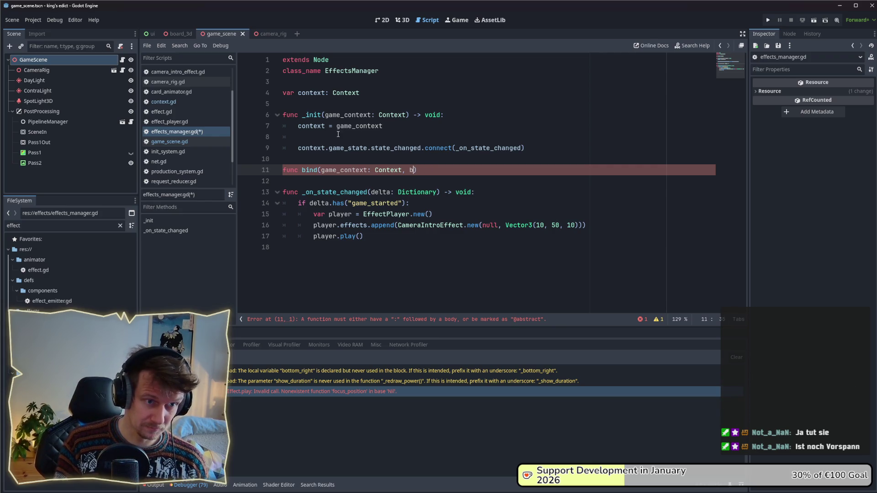
{"action": "key", "text": "BackSpace"}
{"action": "type", "text": "_boia"}
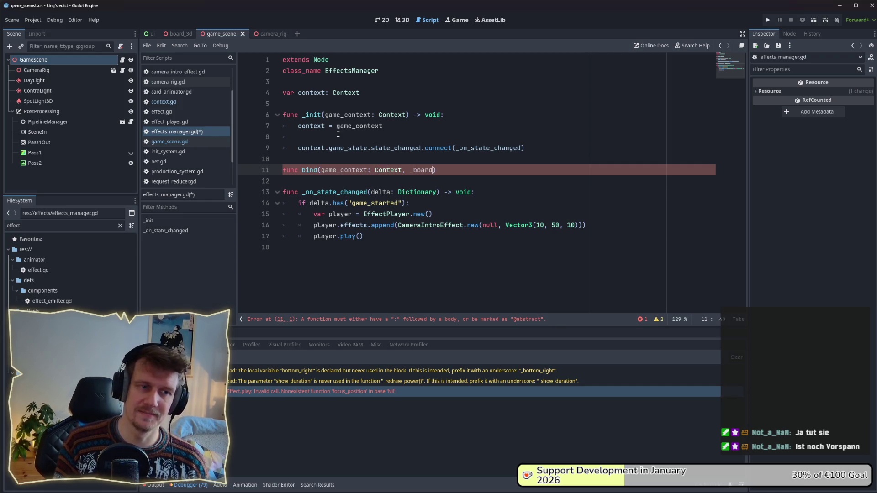
{"action": "type", "text": "ard, cam"}
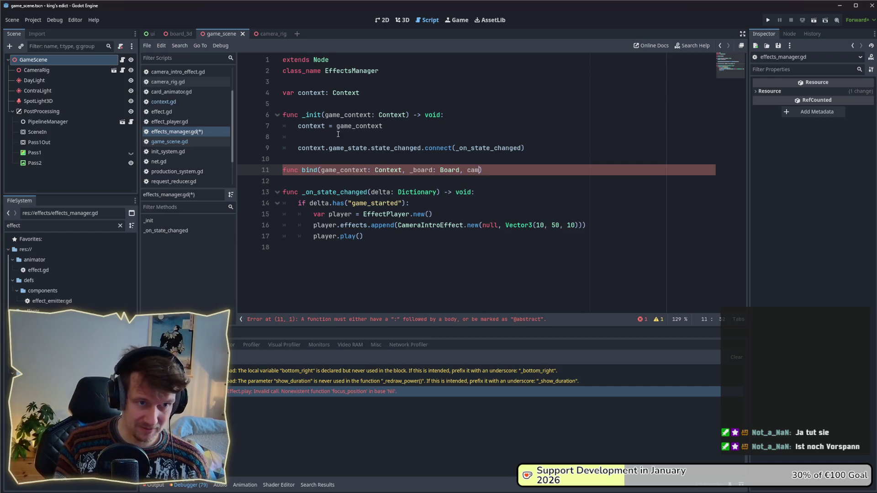
{"action": "key", "text": "BackSpace"}
{"action": "type", "text": "camera"}
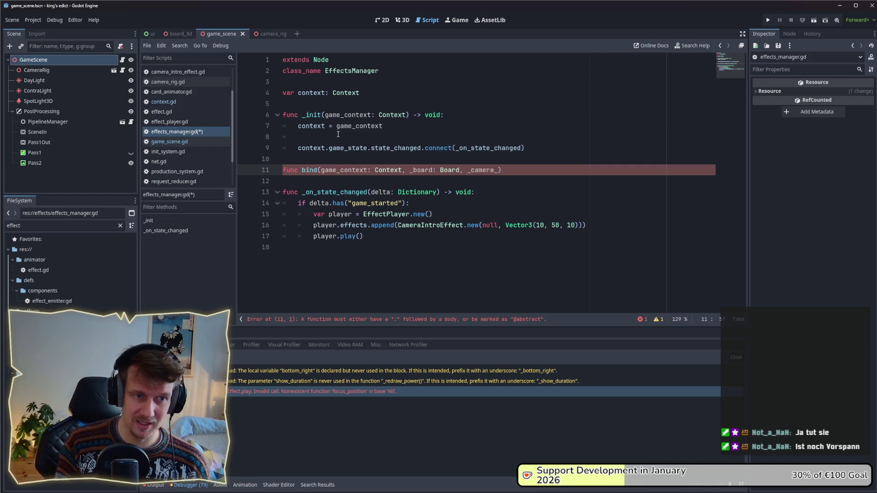
{"action": "type", "text": "_rig: "}
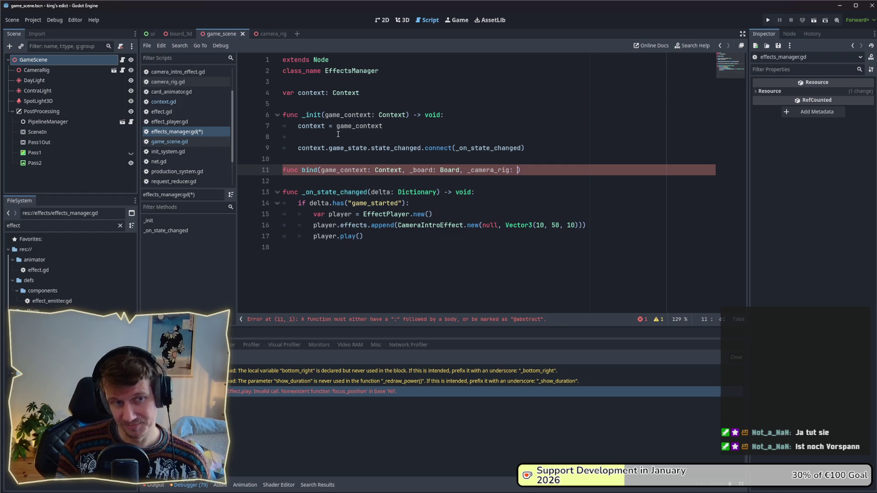
{"action": "type", "text": "C"}
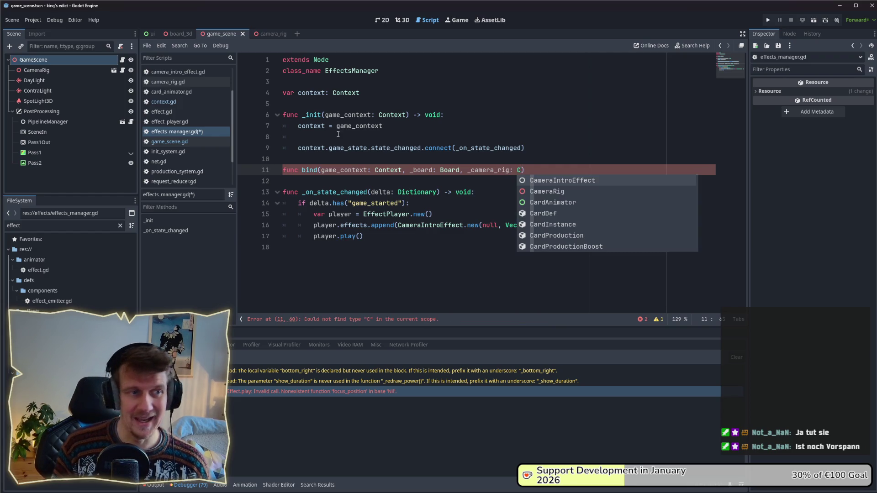
Rename the member to _context and the parameters to context, board and camera_rig: CameraRig
{"action": "left_click", "coordinate": [333, 102]}
{"action": "left_click", "coordinate": [298, 93]}
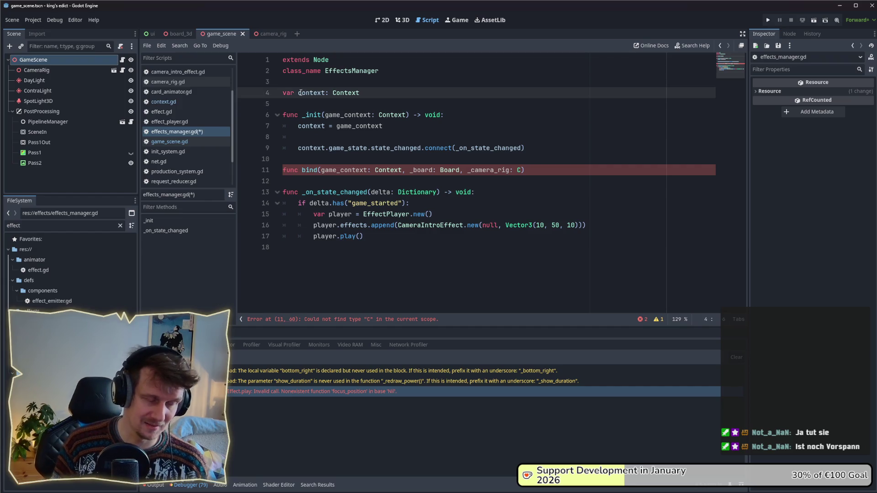
{"action": "type", "text": "_"}
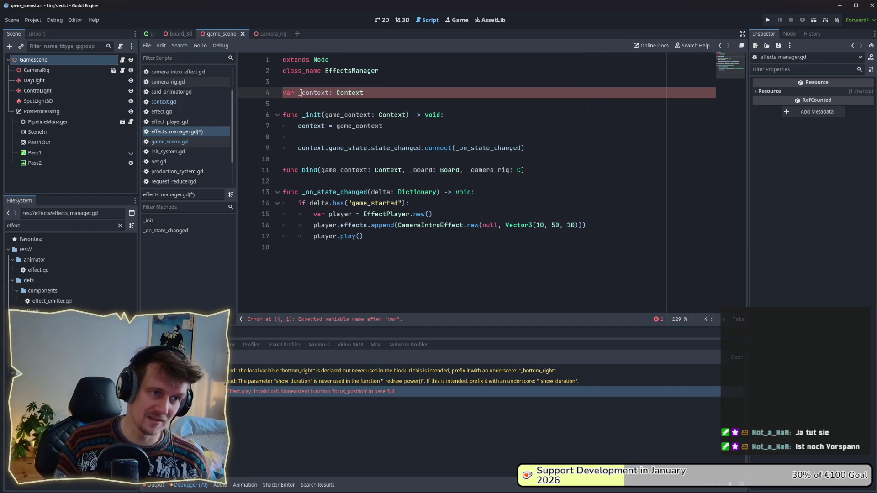
{"action": "left_click_drag", "start_coordinate": [341, 170], "coordinate": [322, 170]}
{"action": "key", "text": "BackSpace"}
{"action": "key", "text": "BackSpace"}
{"action": "left_click", "coordinate": [394, 170]}
{"action": "key", "text": "BackSpace"}
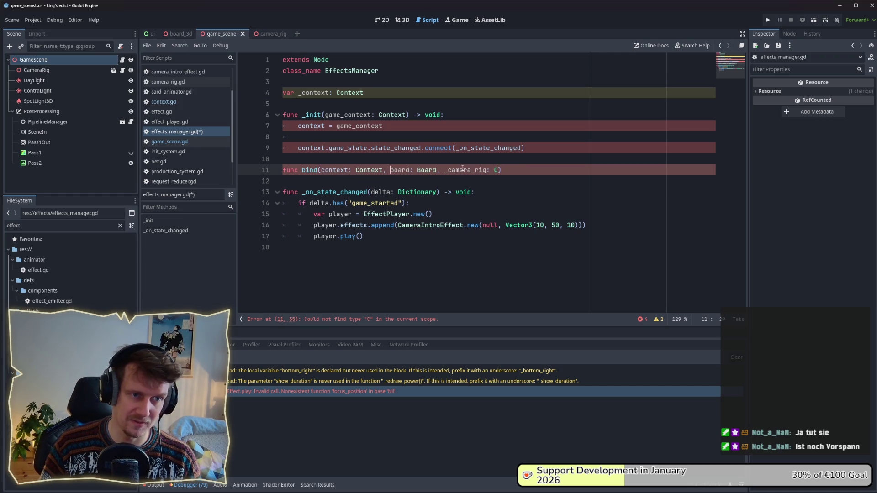
{"action": "key", "text": "Delete"}
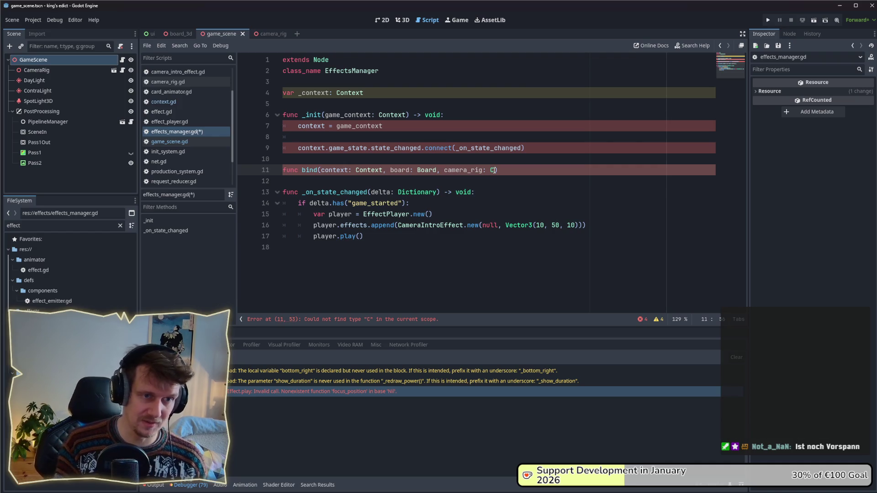
{"action": "type", "text": "N"}
{"action": "key", "text": "BackSpace"}
{"action": "type", "text": "N"}
{"action": "key", "text": "BackSpace"}
{"action": "type", "text": "CameraR"}
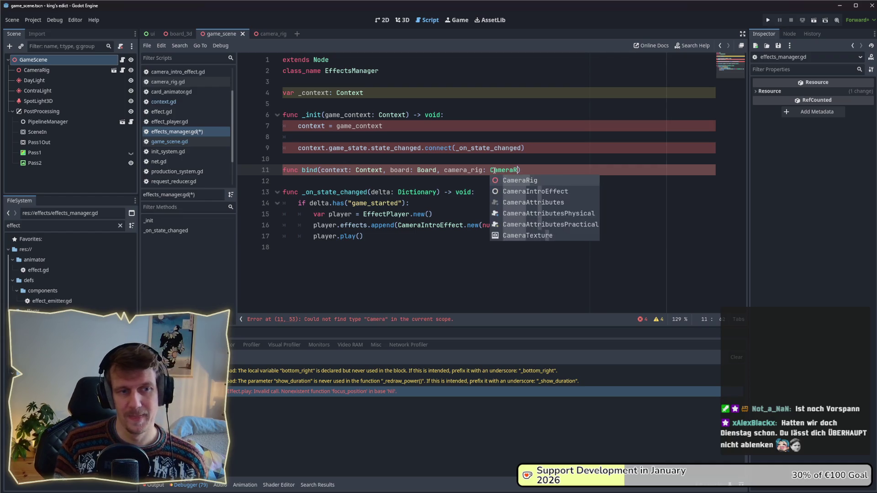
{"action": "key", "text": "Return"}
{"action": "type", "text": ") -> void:"}
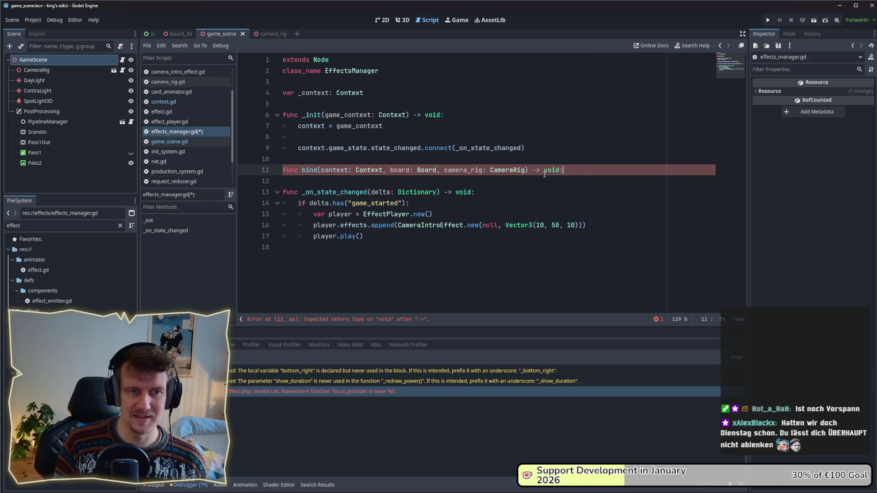
Assign context, board and camera_rig to _context, _board and _camera_rig in bind's body
{"action": "key", "text": "Return"}
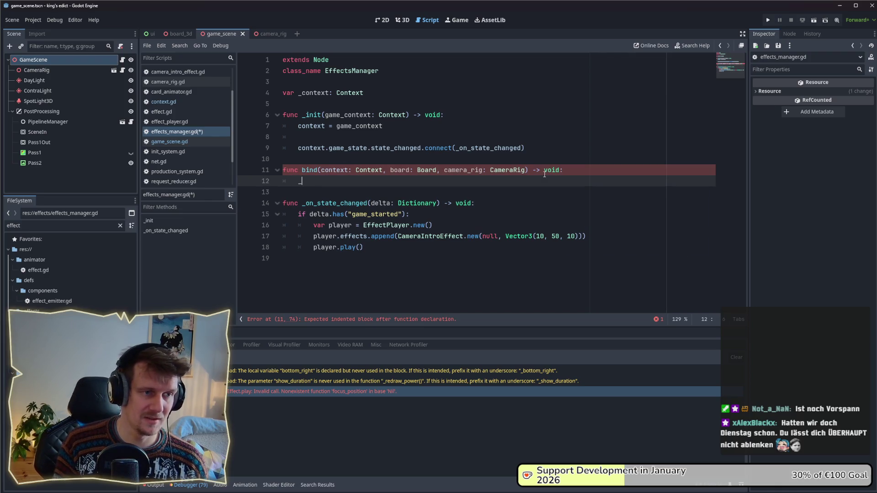
{"action": "type", "text": "_context = cont"}
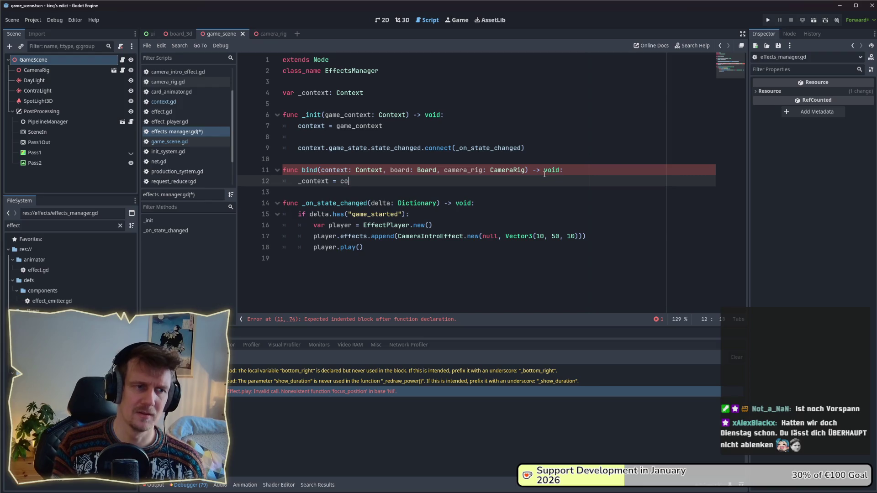
{"action": "type", "text": "ext"}
{"action": "key", "text": "Return"}
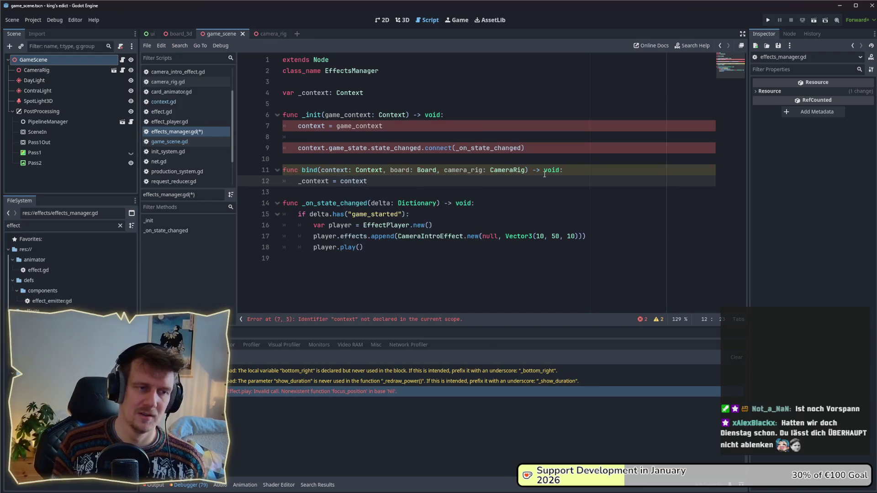
{"action": "key", "text": "Return"}
{"action": "type", "text": "_boa"}
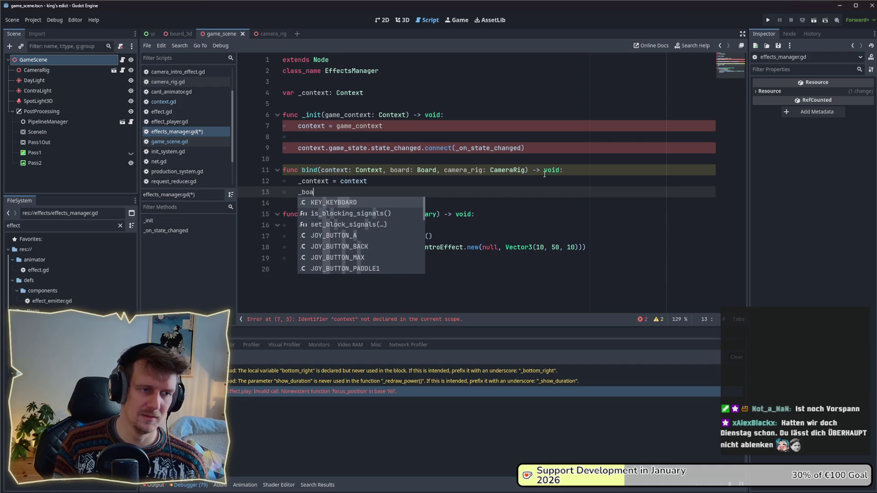
{"action": "type", "text": "rd = "}
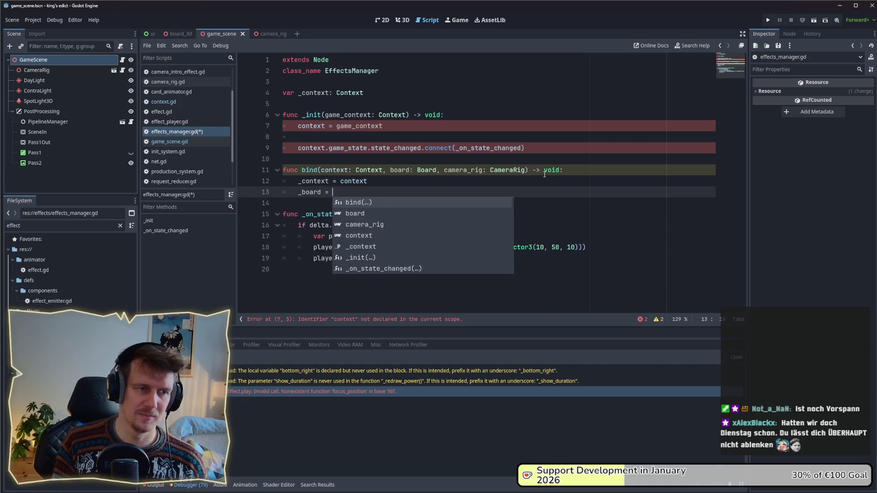
{"action": "type", "text": "board"}
{"action": "key", "text": "Return"}
{"action": "key", "text": "Return"}
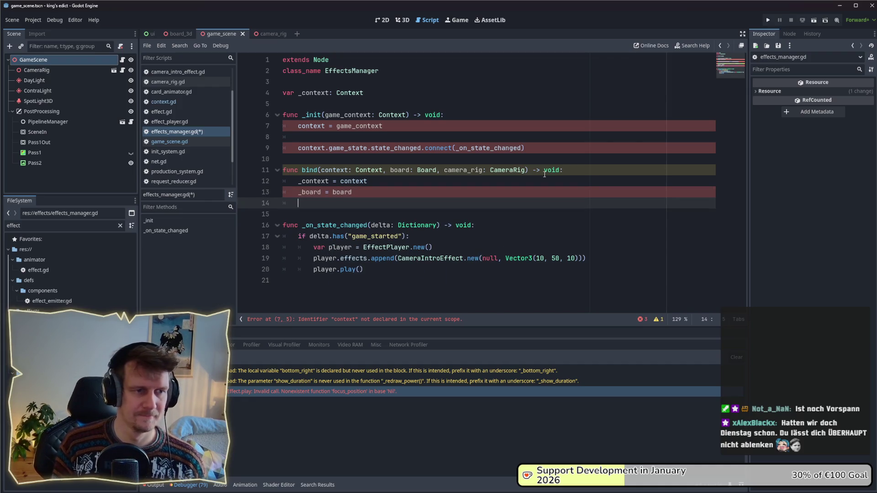
{"action": "type", "text": "_camera_rig= camer"}
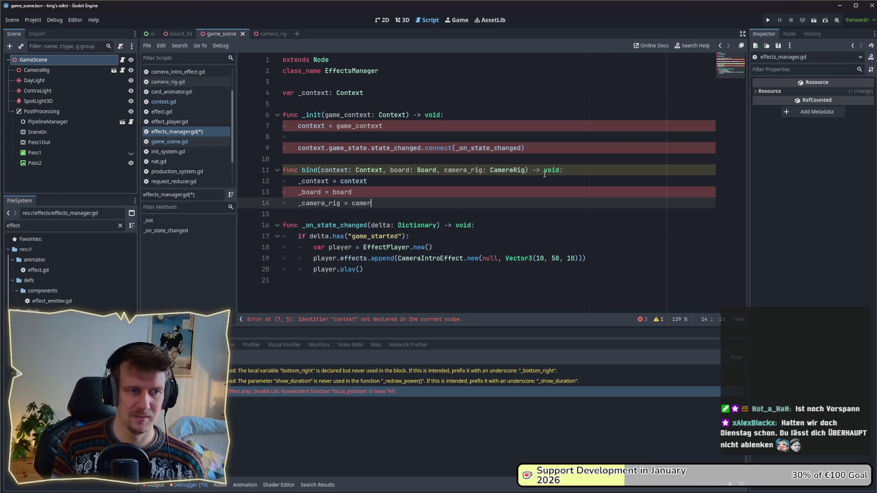
{"action": "type", "text": "a_"}
{"action": "key", "text": "Return"}
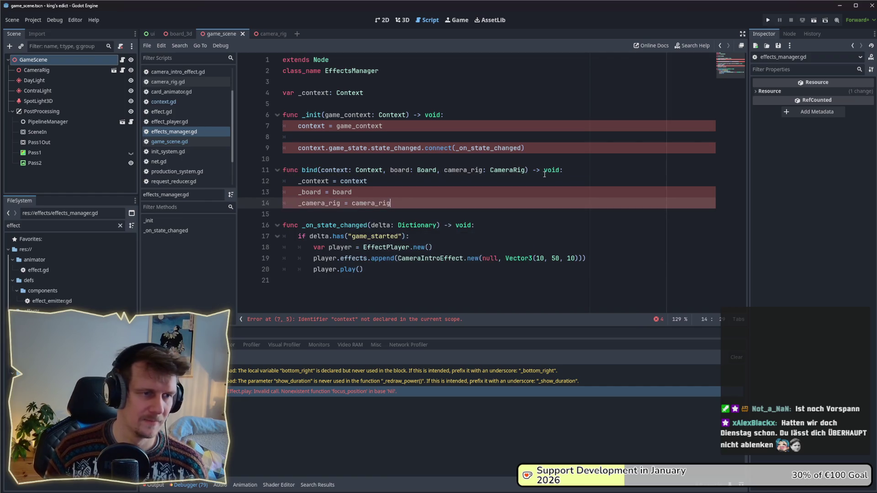
{"action": "left_click", "coordinate": [406, 96]}
Declare members _board: Board3D and _camera_rig: CameraRig below _context
{"action": "key", "text": "Return"}
{"action": "type", "text": "var :"}
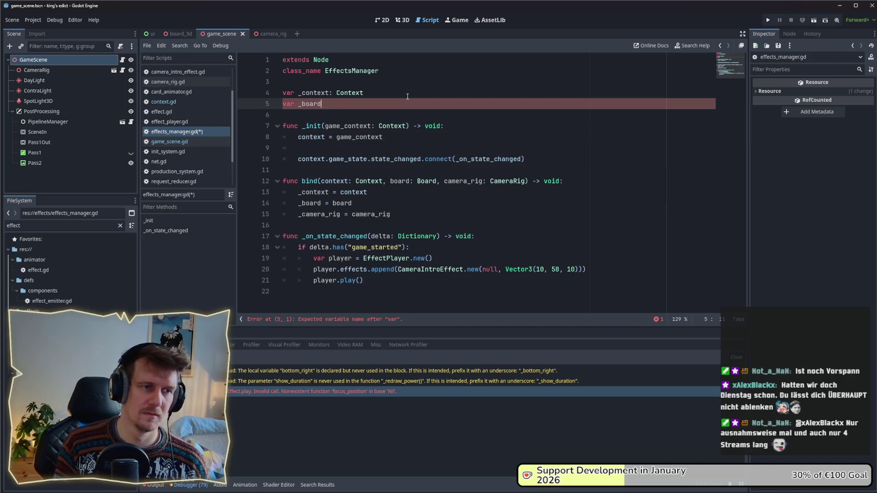
{"action": "type", "text": "oard"}
{"action": "key", "text": "Return"}
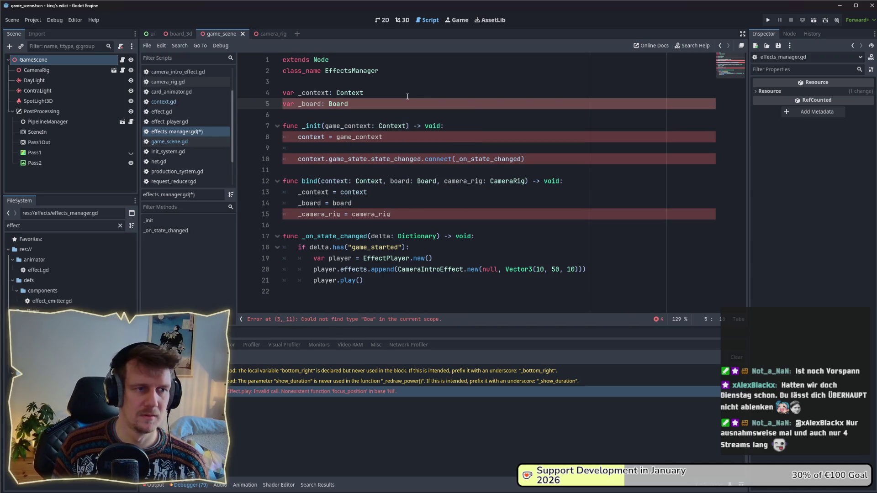
{"action": "key", "text": "ctrl+BackSpace"}
{"action": "type", "text": "r"}
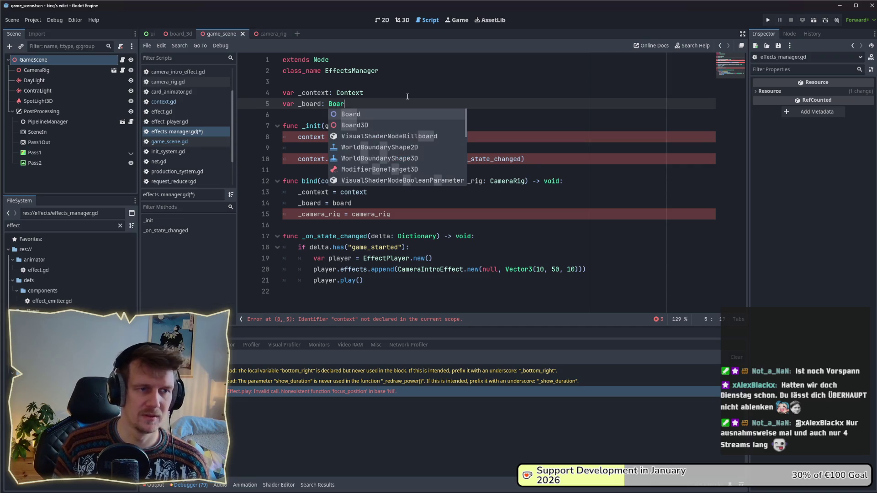
{"action": "key", "text": "Down"}
{"action": "key", "text": "Return"}
{"action": "key", "text": "Return"}
{"action": "type", "text": "var "}
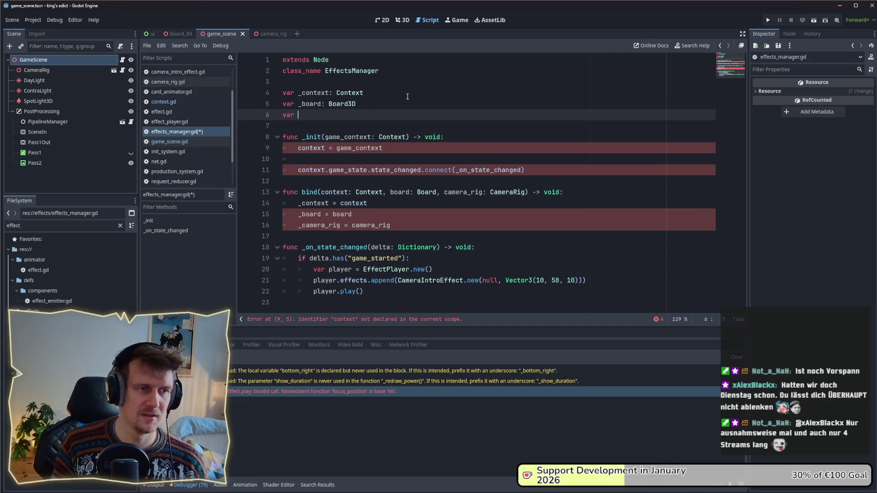
{"action": "type", "text": "_camera_rig:"}
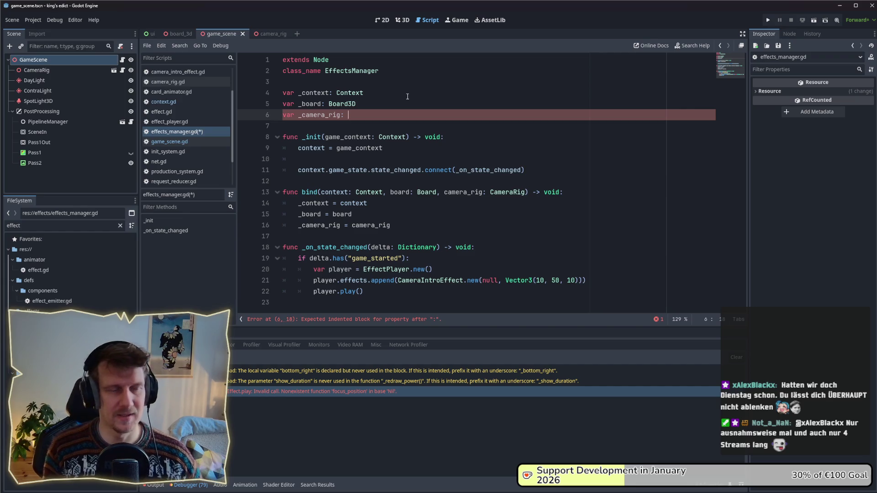
{"action": "type", "text": "mera"}
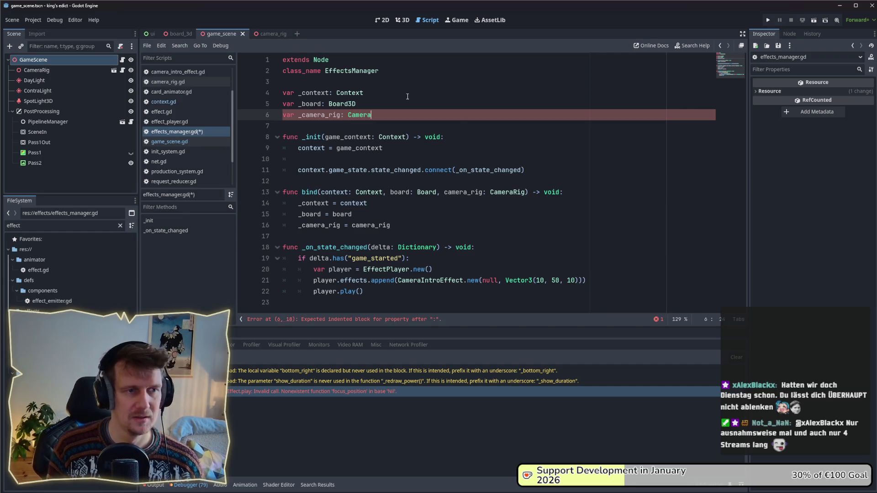
{"action": "key", "text": "Down"}
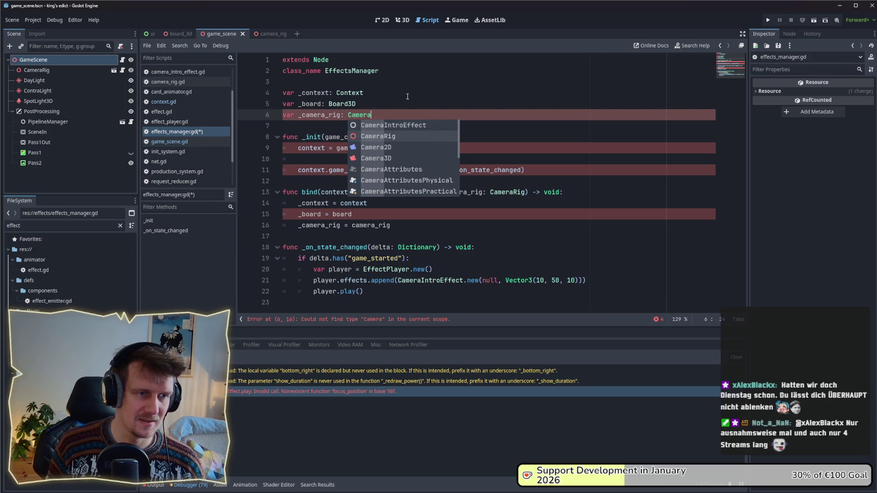
{"action": "key", "text": "Return"}
Add a colon after void on _init and select the whole old _init function
{"action": "left_click", "coordinate": [433, 137]}
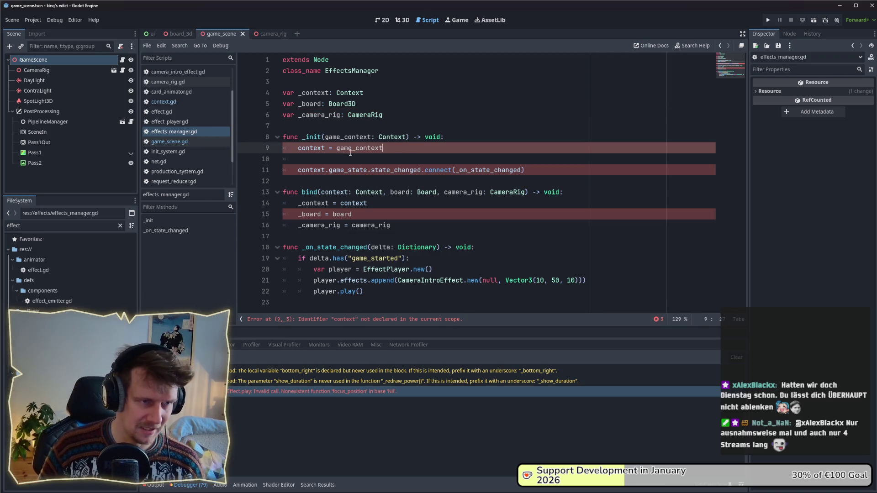
{"action": "left_click", "coordinate": [447, 142]}
{"action": "type", "text": ":"}
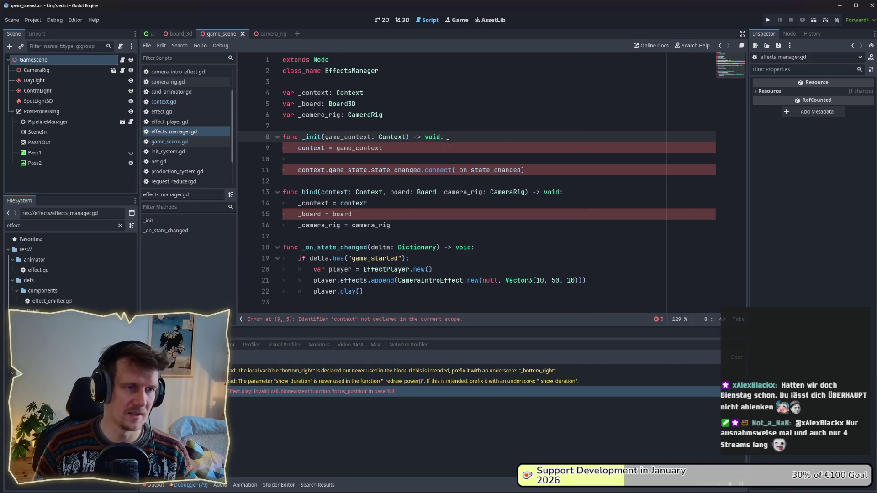
{"action": "left_click_drag", "start_coordinate": [545, 171], "coordinate": [282, 137]}
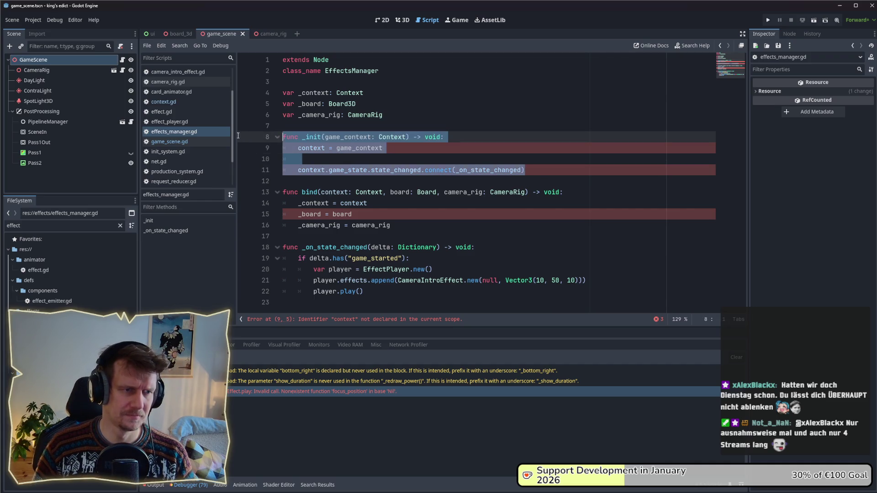
Delete the old _init function and save the script
{"action": "key", "text": "BackSpace"}
{"action": "key", "text": "Delete"}
{"action": "key", "text": "Delete"}
{"action": "key", "text": "Down"}
{"action": "key", "text": "Down"}
{"action": "key", "text": "End"}
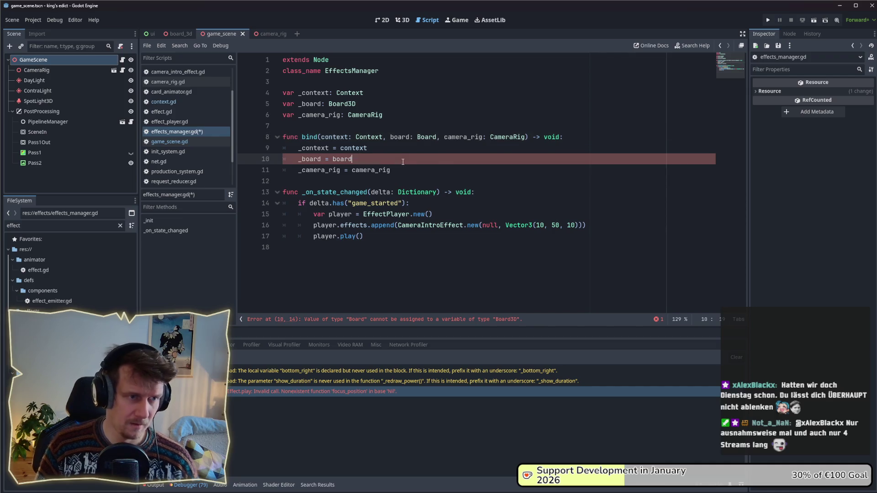
{"action": "left_click", "coordinate": [435, 137]}
{"action": "type", "text": "3D"}
{"action": "key", "text": "Down"}
{"action": "key", "text": "Down"}
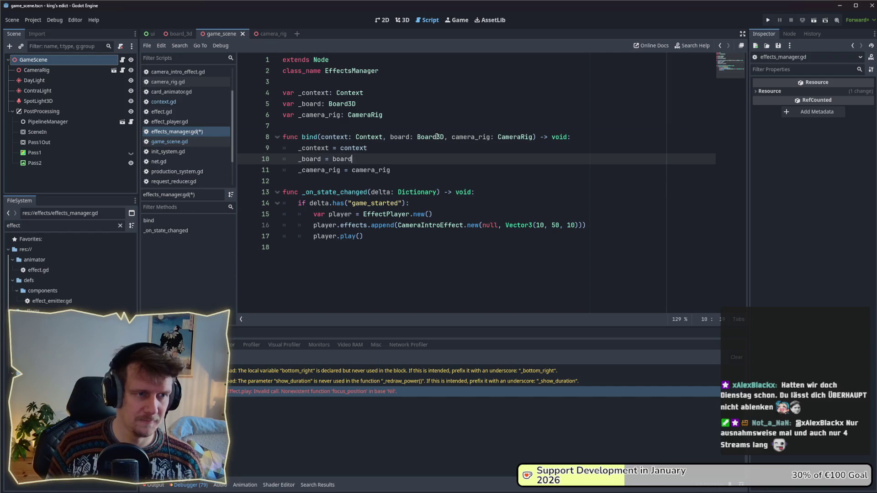
{"action": "key", "text": "Down"}
{"action": "key", "text": "End"}
{"action": "key", "text": "ctrl+s"}
Connect the game state's state_changed signal to _on_state_changed inside bind
{"action": "key", "text": "Return"}
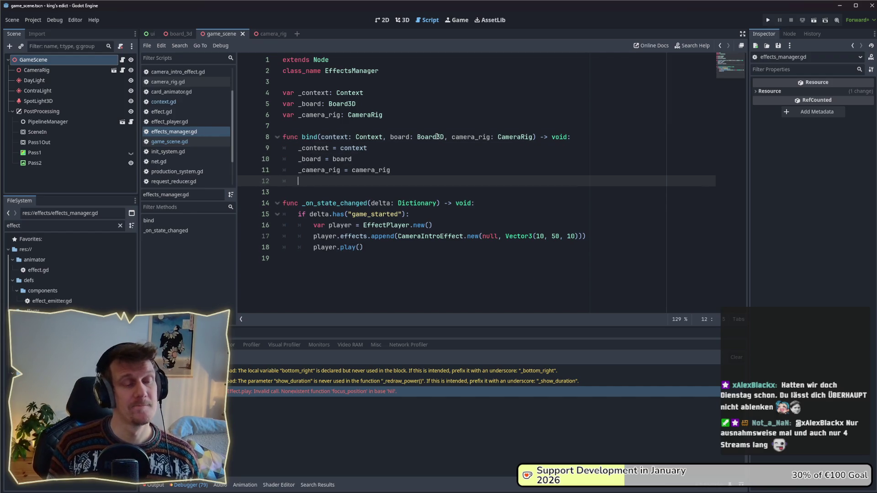
{"action": "key", "text": "Return"}
{"action": "type", "text": "context."}
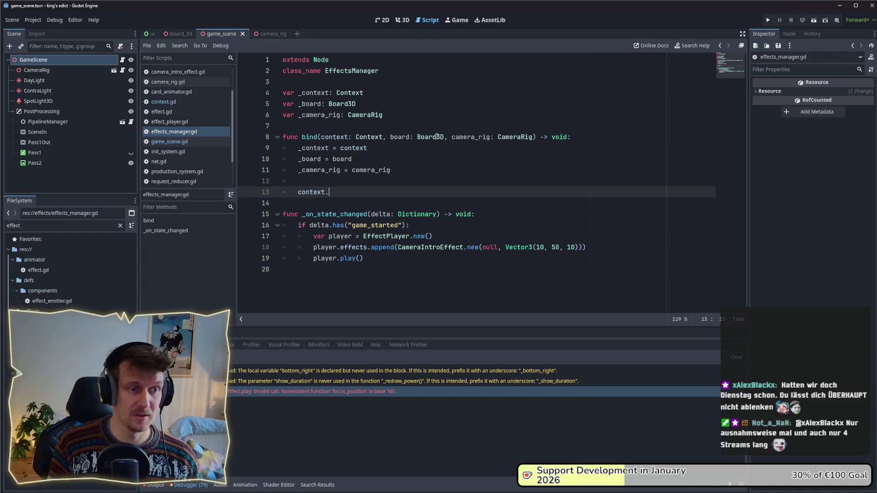
{"action": "type", "text": "game_state."}
{"action": "type", "text": "state_changed.c"}
{"action": "key", "text": "Return"}
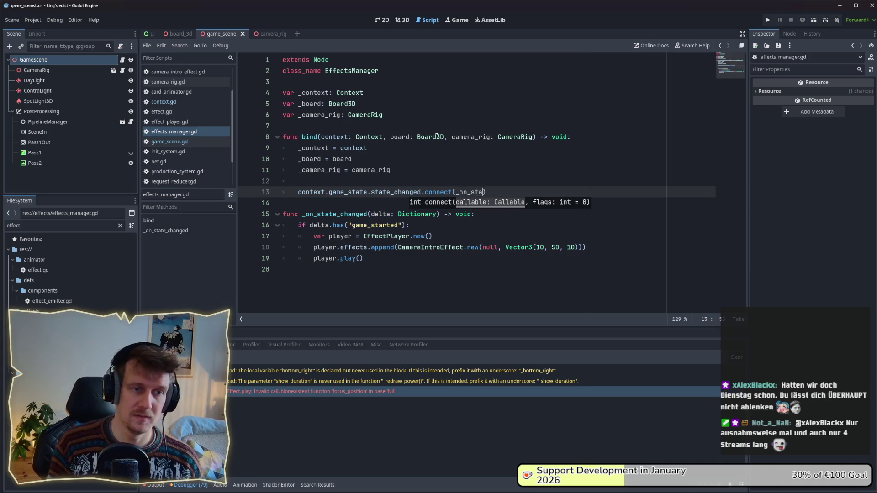
{"action": "type", "text": "d"}
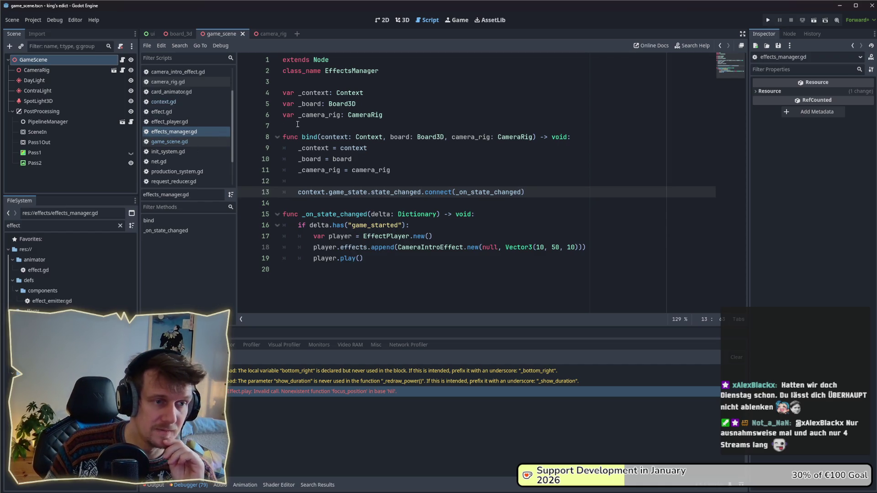
In game_scene.gd, bind effects_manager with context, board and camera_rig, fixing the camer_rig typo
{"action": "left_click", "coordinate": [172, 142]}
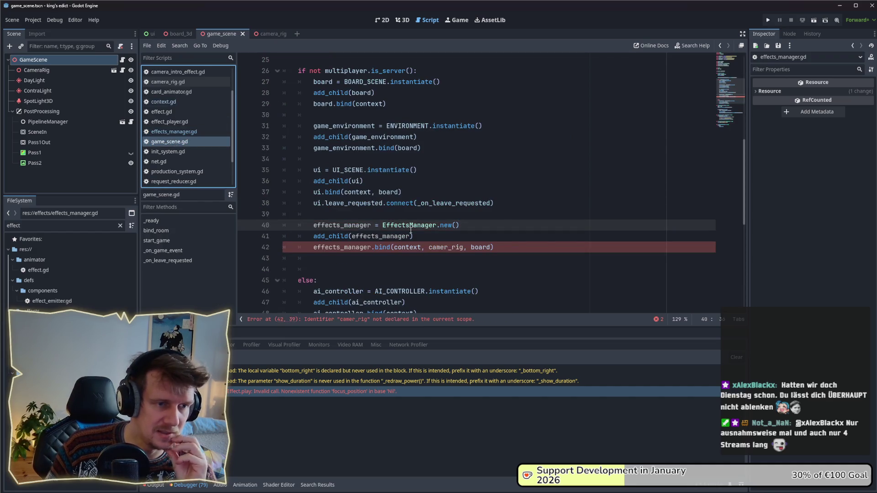
{"action": "left_click", "coordinate": [452, 234]}
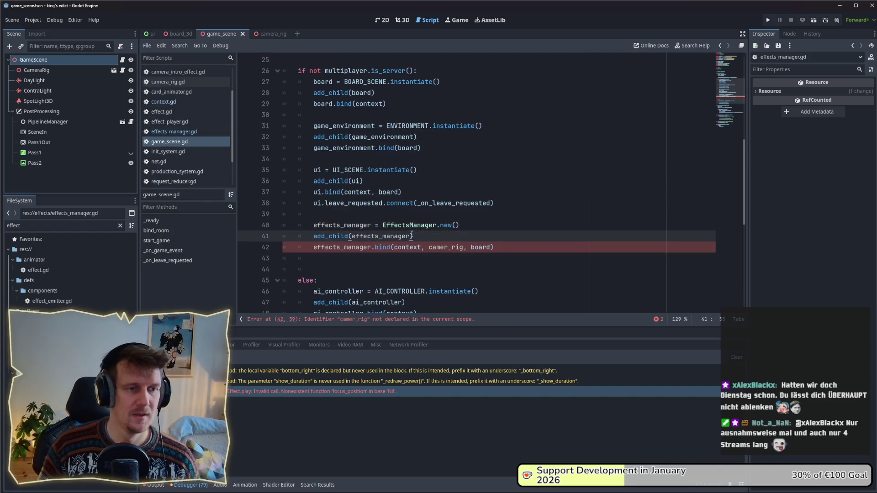
{"action": "double_click", "coordinate": [459, 249]}
{"action": "key", "text": "BackSpace"}
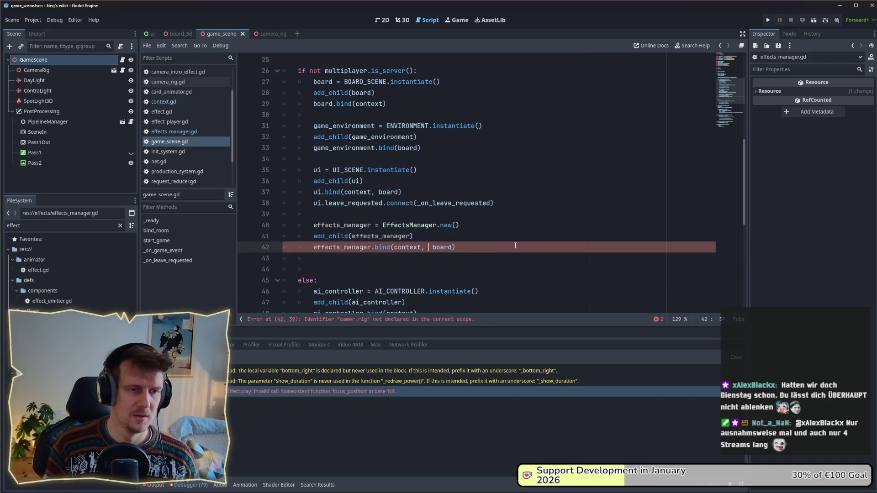
{"action": "key", "text": "End"}
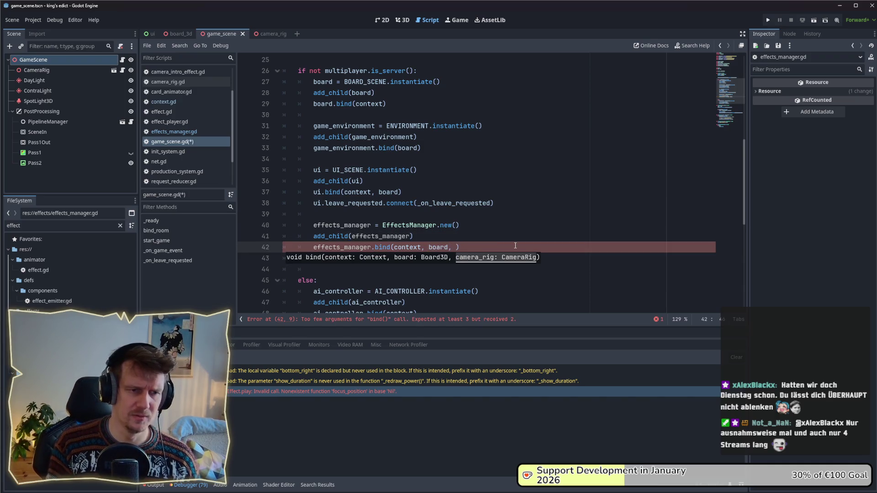
{"action": "type", "text": "camera_r"}
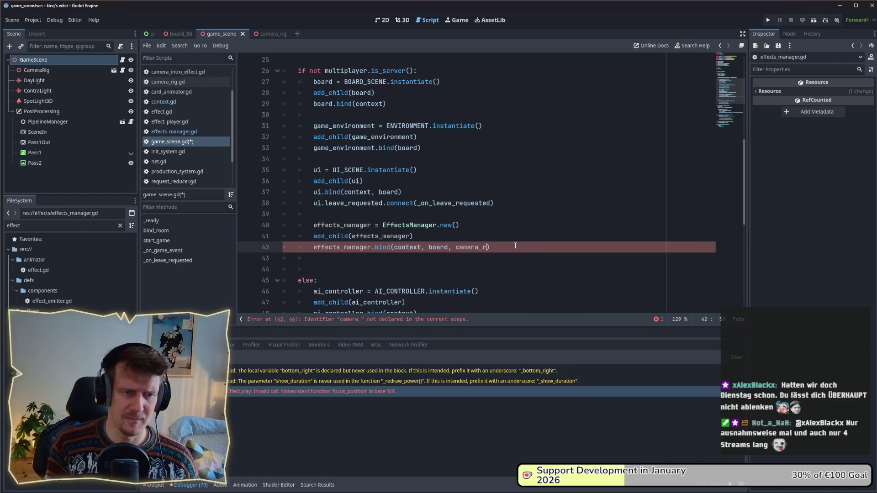
{"action": "type", "text": "ig"}
{"action": "left_click", "coordinate": [468, 236]}
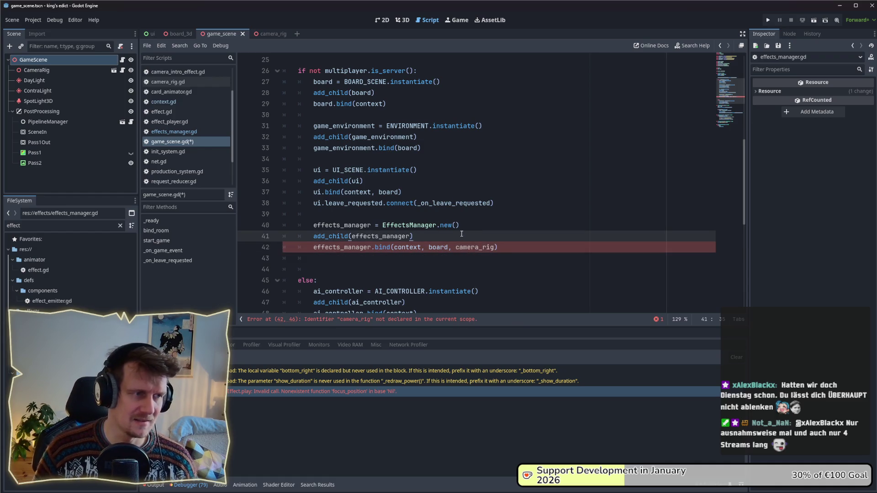
Switch to context.gd at its effect_system setup lines
{"action": "left_click", "coordinate": [202, 103]}
{"action": "left_click", "coordinate": [729, 158]}
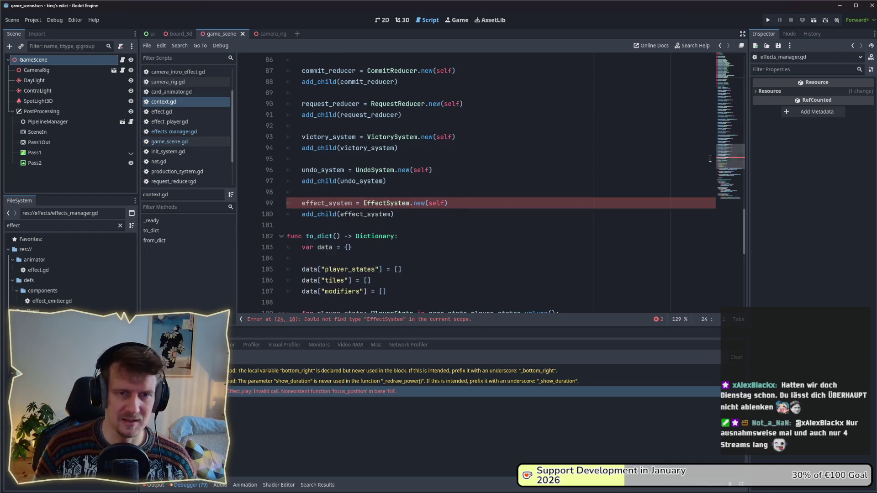
Remove the effect_system setup lines and variable declaration from context.gd, then return to effects_manager.gd
{"action": "left_click_drag", "start_coordinate": [432, 209], "coordinate": [302, 198]}
{"action": "key", "text": "BackSpace"}
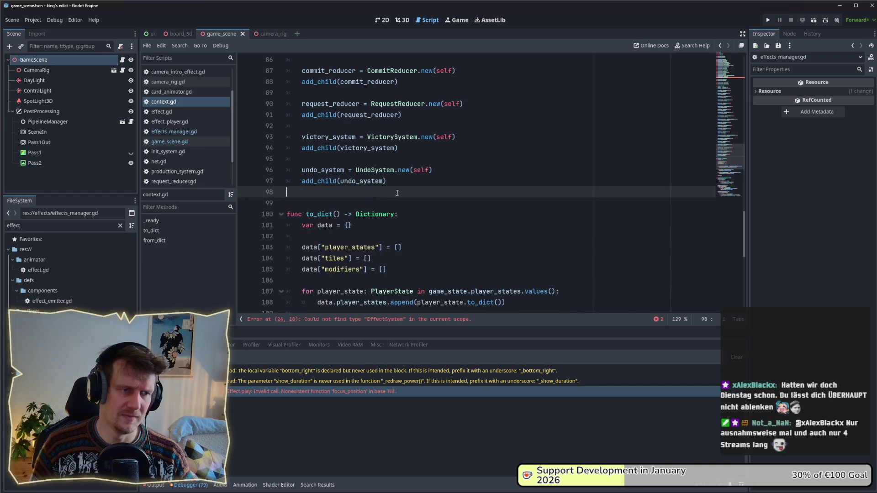
{"action": "key", "text": "BackSpace"}
{"action": "left_click", "coordinate": [726, 78]}
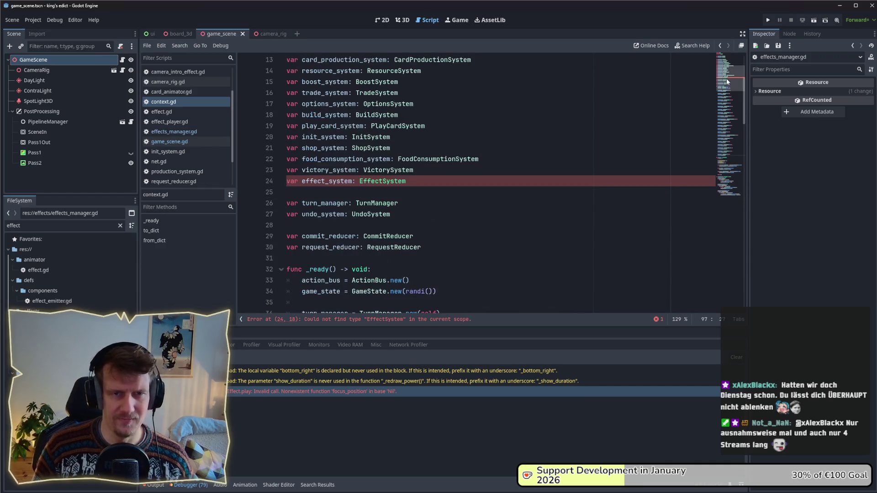
{"action": "left_click_drag", "start_coordinate": [399, 185], "coordinate": [280, 186]}
{"action": "key", "text": "BackSpace"}
{"action": "key", "text": "BackSpace"}
{"action": "left_click", "coordinate": [408, 179]}
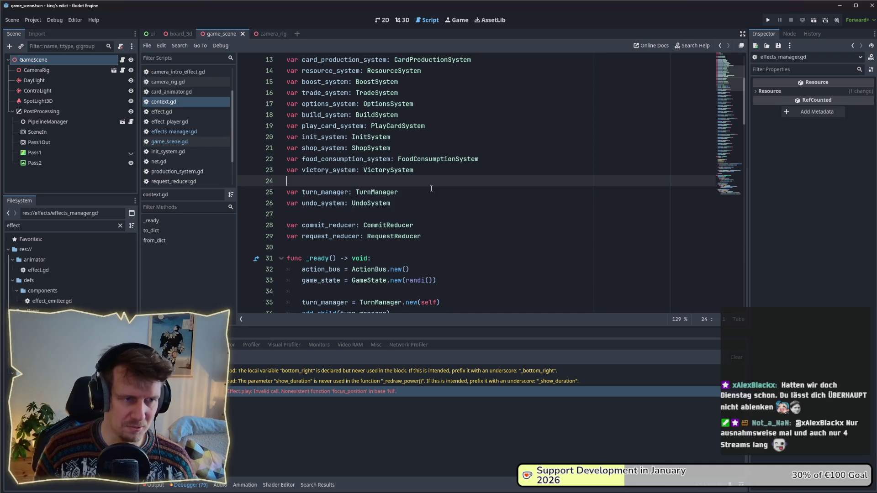
{"action": "left_click", "coordinate": [185, 132]}
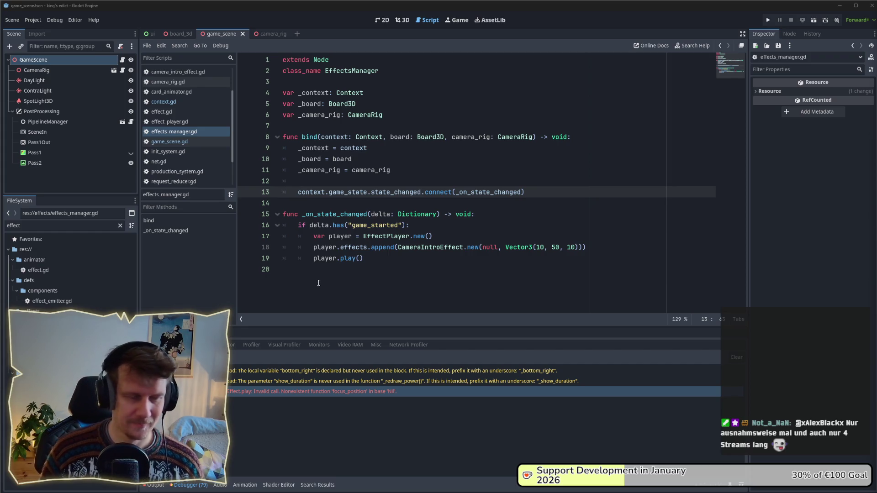
Save effects_manager.gd and run, landing on game_scene.gd's undeclared camera_rig error at line 42
{"action": "left_click", "coordinate": [346, 203]}
{"action": "key", "text": "ctrl+s"}
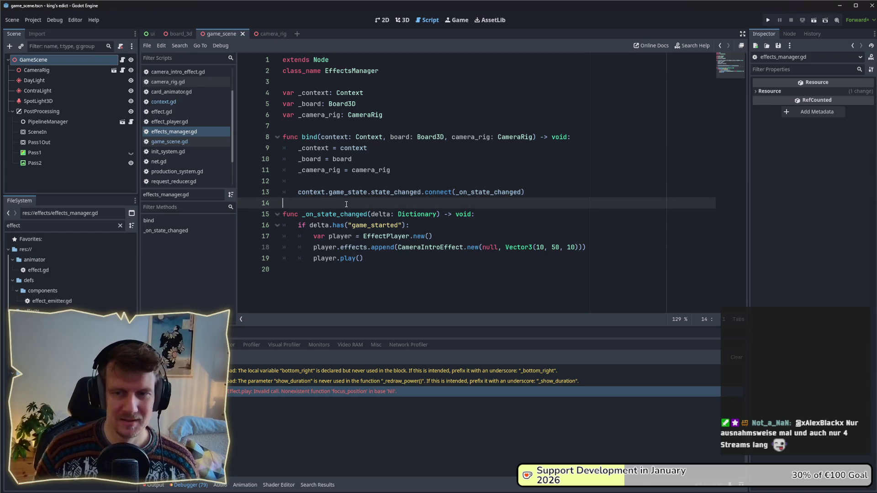
{"action": "left_click", "coordinate": [396, 257]}
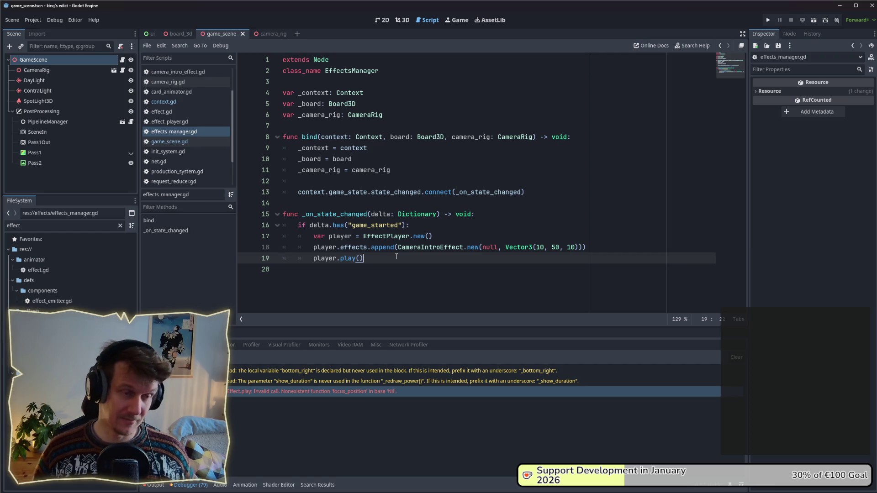
{"action": "key", "text": "F5"}
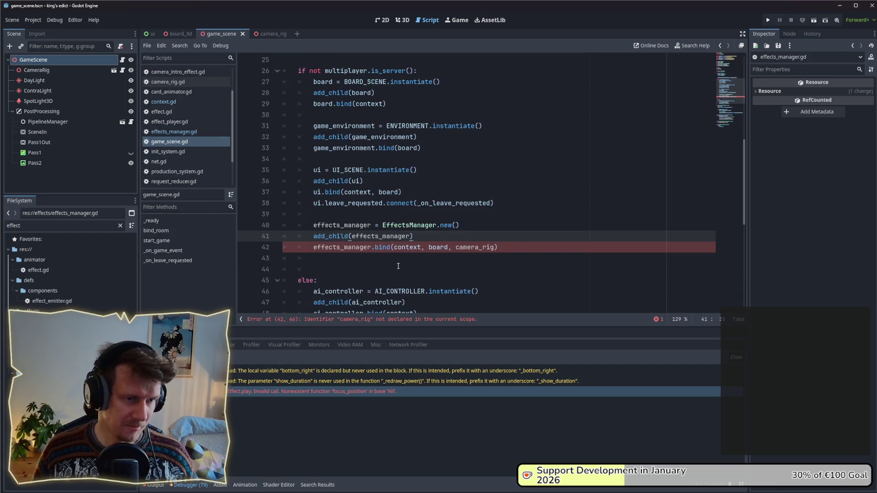
Drag the CameraRig node into game_scene.gd as an onready camera_rig declaration after effects_manager
{"action": "left_click", "coordinate": [397, 267]}
{"action": "key", "text": "Up"}
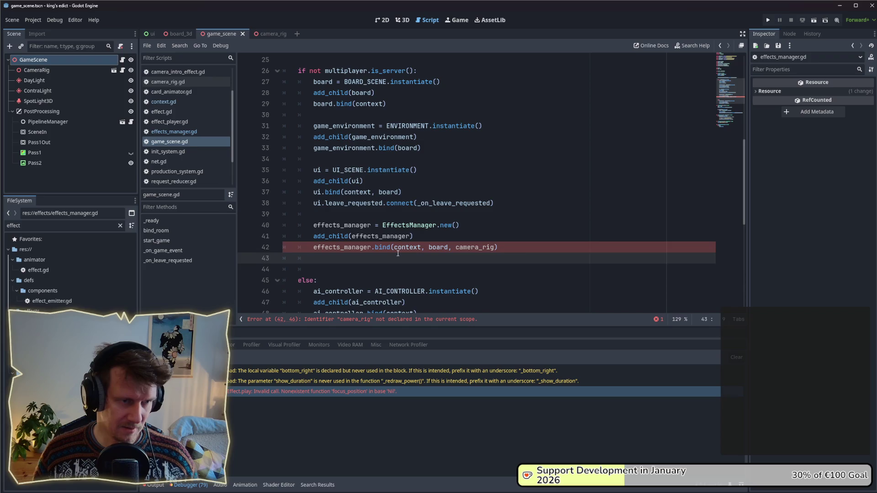
{"action": "scroll", "coordinate": [491, 248], "scroll_direction": "up", "scroll_amount": 4}
{"action": "scroll", "coordinate": [356, 215], "scroll_direction": "up", "scroll_amount": 4}
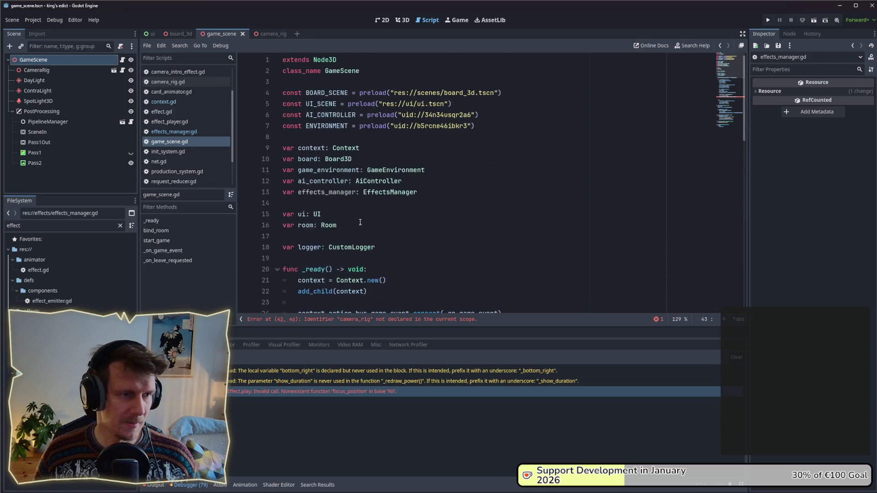
{"action": "left_click", "coordinate": [417, 192]}
{"action": "key", "text": "Return"}
{"action": "type", "text": "va"}
{"action": "key", "text": "BackSpace"}
{"action": "key", "text": "BackSpace"}
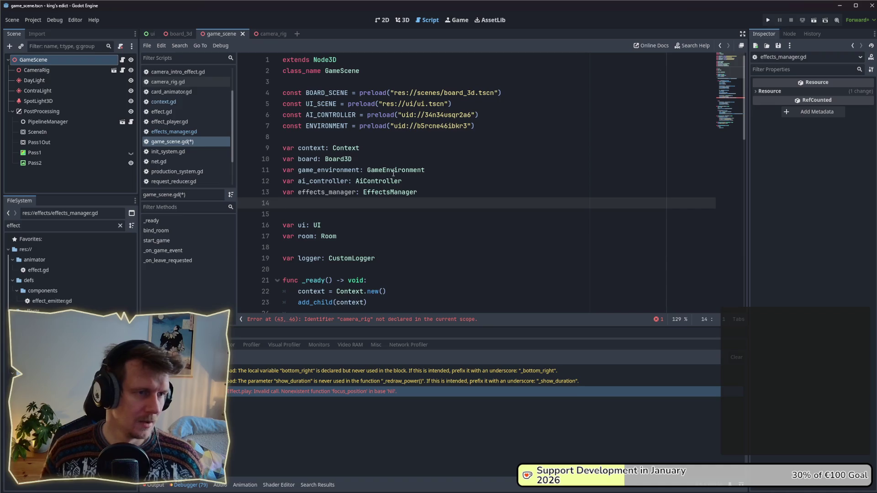
{"action": "left_click_drag", "start_coordinate": [36, 70], "coordinate": [282, 87]}
{"action": "left_click", "coordinate": [392, 83]}
{"action": "key", "text": "Return"}
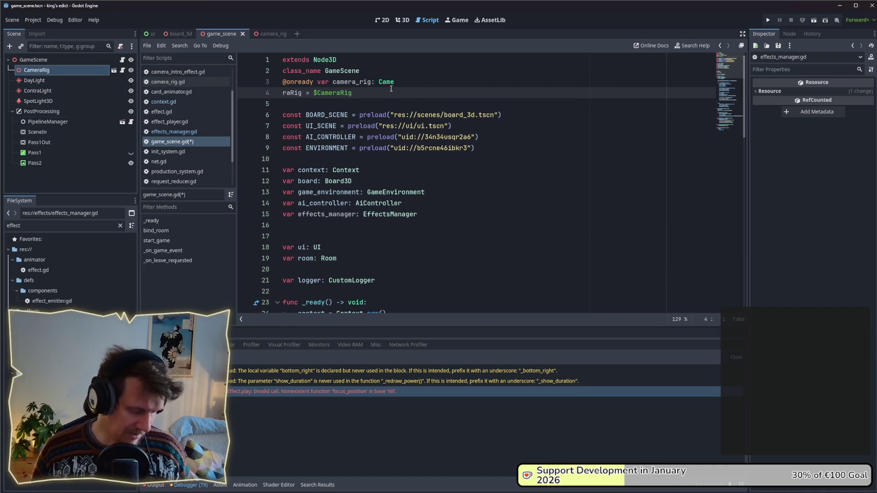
{"action": "key", "text": "BackSpace"}
{"action": "key", "text": "ctrl+shift+Return"}
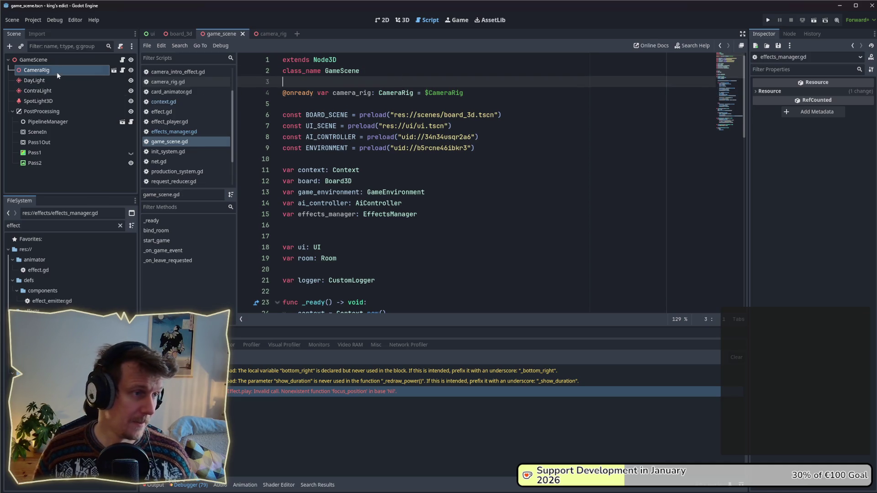
Make CameraRig a unique name, reference it as %CameraRig, tidy blank lines, save and run
{"action": "right_click", "coordinate": [57, 73]}
{"action": "left_click", "coordinate": [92, 283]}
{"action": "key", "text": "ctrl+s"}
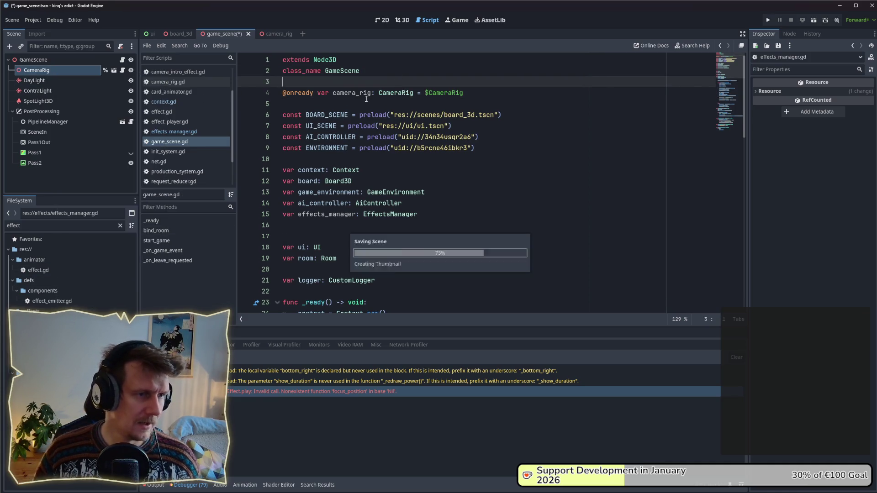
{"action": "left_click", "coordinate": [425, 93]}
{"action": "type", "text": "%"}
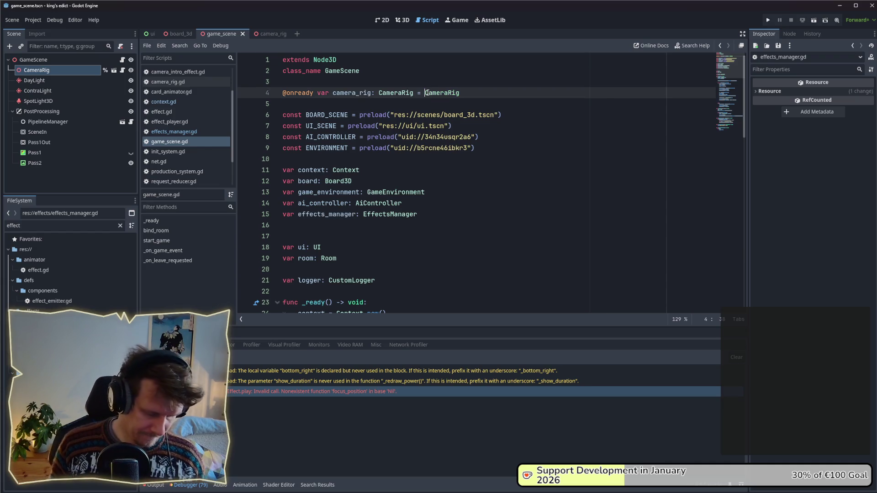
{"action": "left_click", "coordinate": [442, 86]}
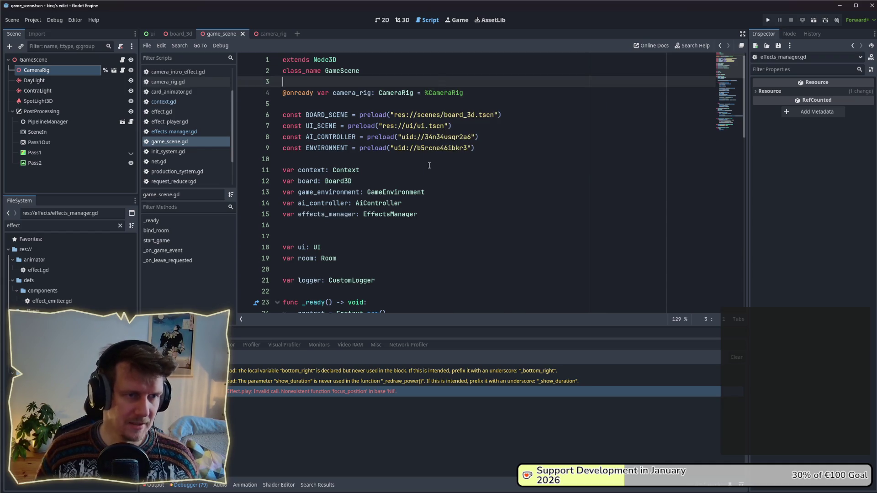
{"action": "scroll", "coordinate": [446, 96], "scroll_direction": "down", "scroll_amount": 4}
{"action": "scroll", "coordinate": [453, 109], "scroll_direction": "down", "scroll_amount": 4}
{"action": "scroll", "coordinate": [464, 131], "scroll_direction": "down", "scroll_amount": 4}
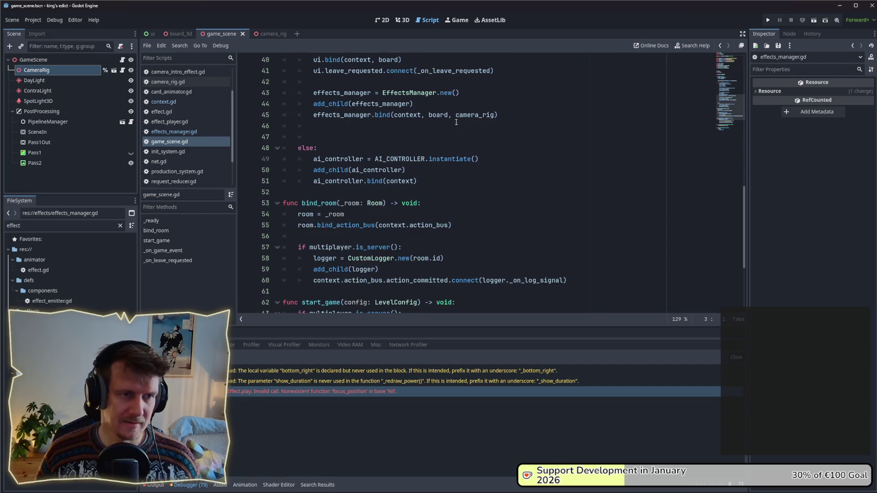
{"action": "left_click", "coordinate": [405, 128]}
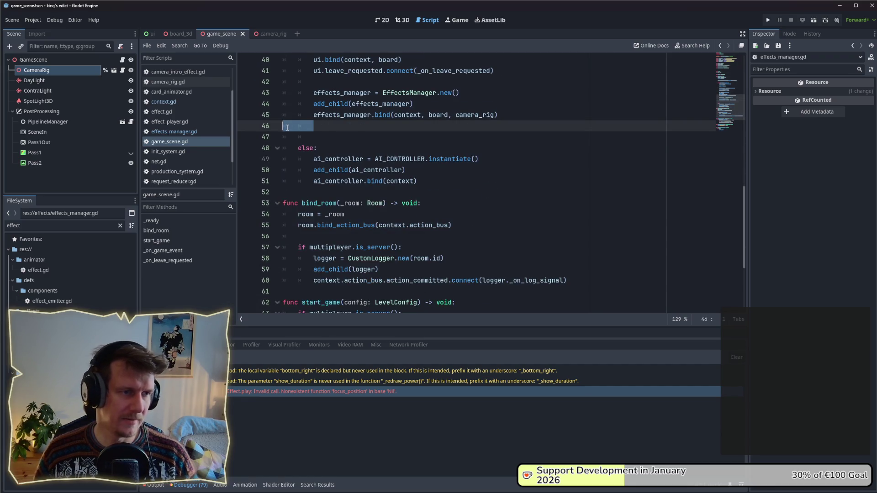
{"action": "key", "text": "BackSpace"}
{"action": "key", "text": "BackSpace"}
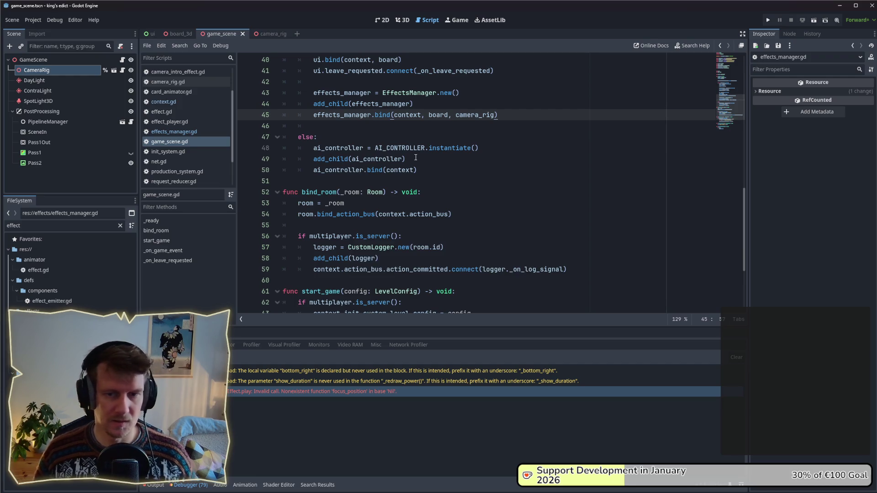
{"action": "key", "text": "F5"}
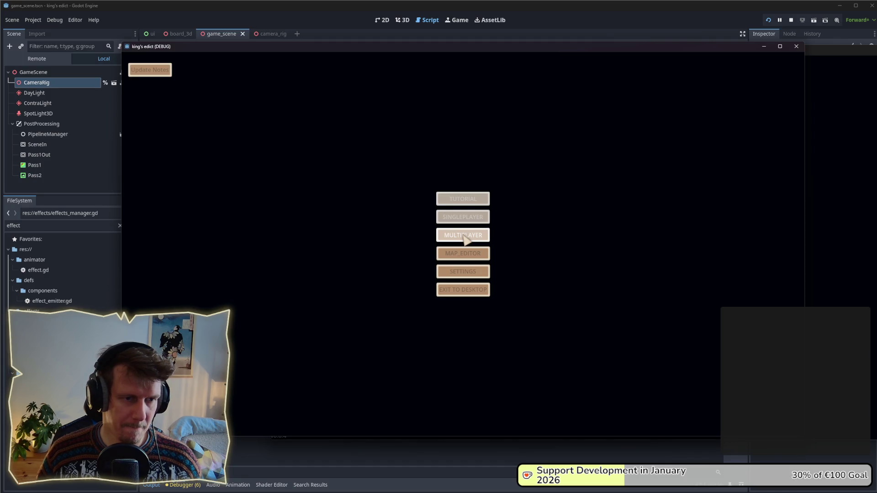
Start a multiplayer game on devland.map with a chosen start position; the debugger breaks on a null camera rig
{"action": "left_click", "coordinate": [464, 236]}
{"action": "left_click", "coordinate": [555, 100]}
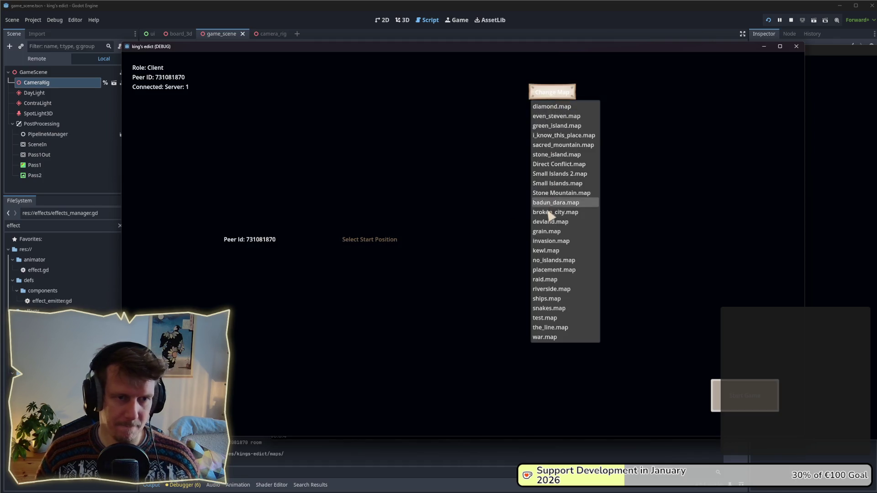
{"action": "left_click", "coordinate": [550, 222]}
{"action": "left_click", "coordinate": [370, 240]}
{"action": "left_click", "coordinate": [346, 264]}
{"action": "left_click", "coordinate": [752, 398]}
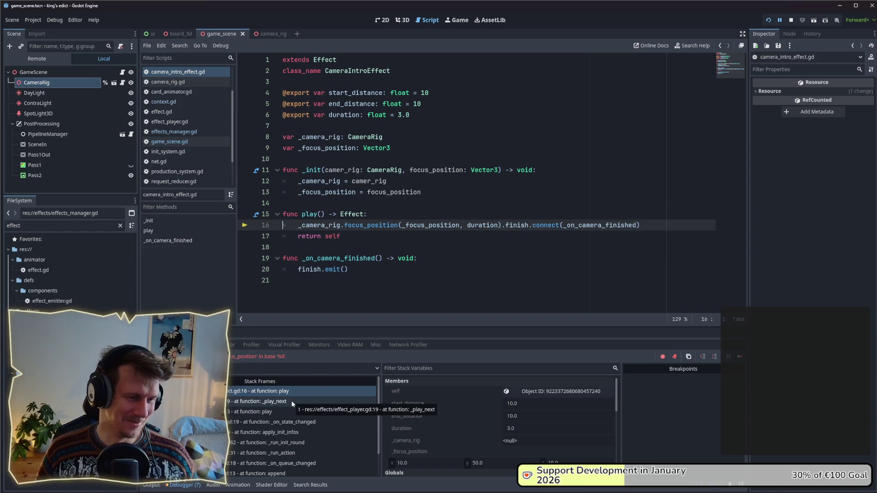
Trace the call stack through the append, _on_queue_changed and _run_action frames
{"action": "left_click", "coordinate": [297, 423]}
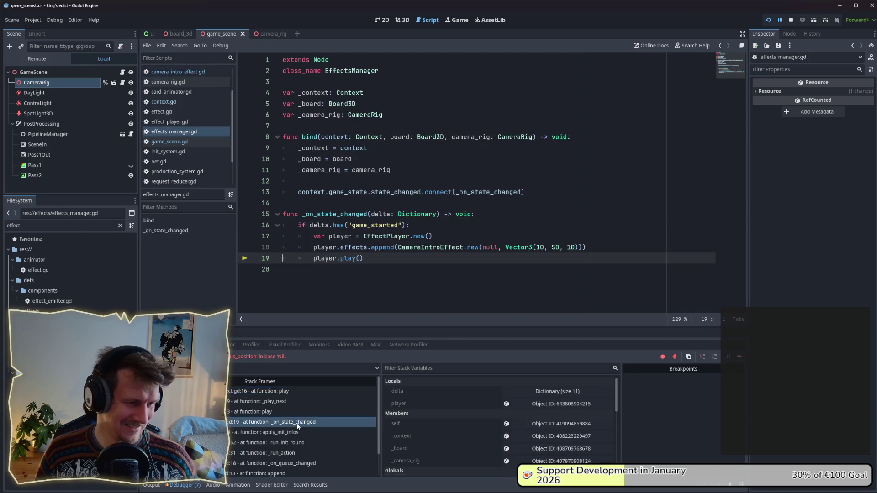
{"action": "scroll", "coordinate": [452, 258], "scroll_direction": "up", "scroll_amount": 3}
{"action": "scroll", "coordinate": [452, 259], "scroll_direction": "up", "scroll_amount": 2}
{"action": "scroll", "coordinate": [316, 420], "scroll_direction": "down", "scroll_amount": 1}
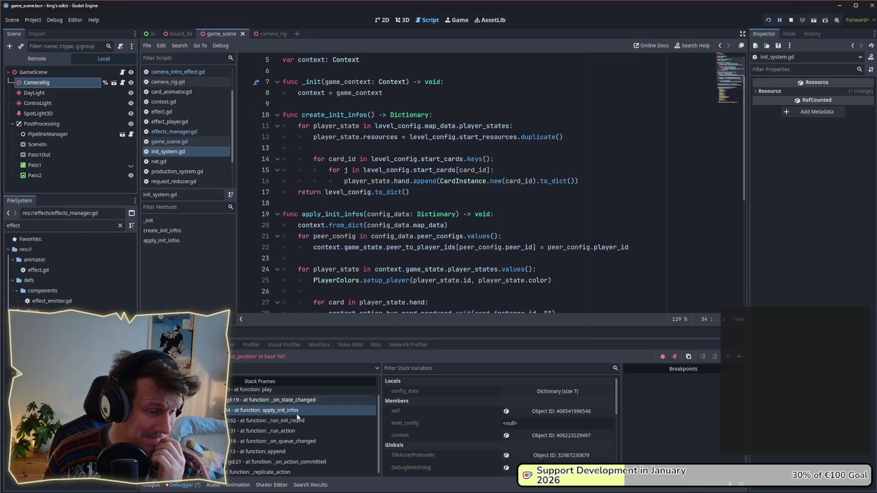
{"action": "left_click", "coordinate": [308, 447]}
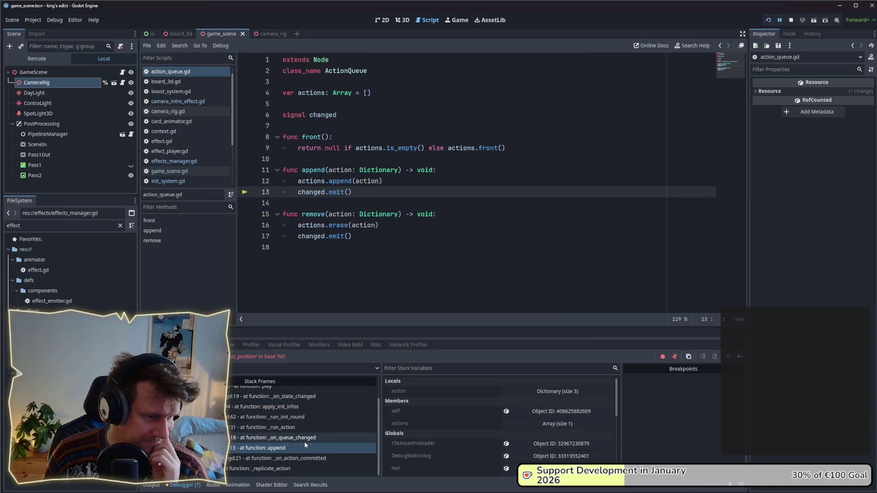
{"action": "left_click", "coordinate": [302, 437]}
{"action": "left_click", "coordinate": [298, 427]}
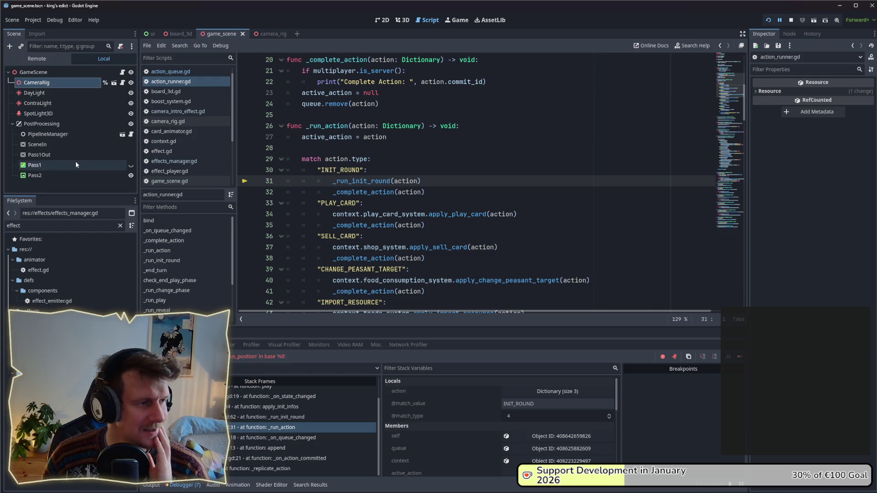
Inspect GameScene and CameraRig in the remote node tree, then jump to the failing play line
{"action": "left_click", "coordinate": [63, 59]}
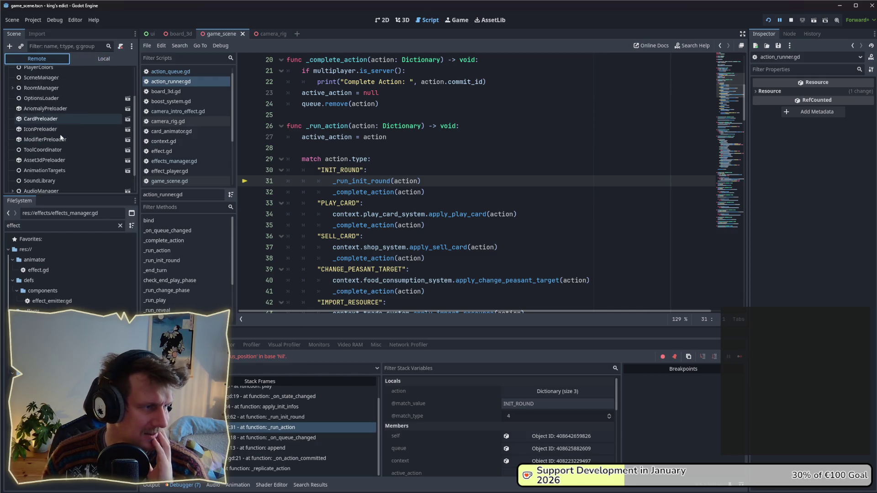
{"action": "left_click", "coordinate": [13, 186]}
{"action": "scroll", "coordinate": [40, 176], "scroll_direction": "down", "scroll_amount": 3}
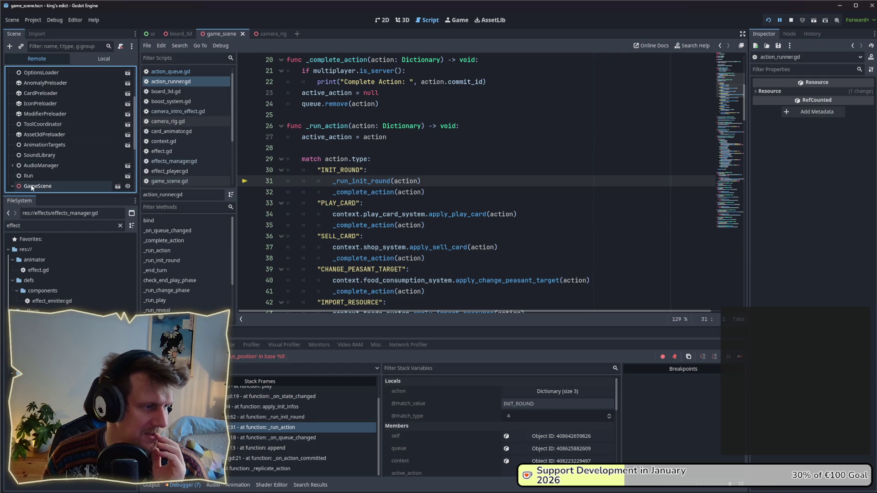
{"action": "scroll", "coordinate": [40, 176], "scroll_direction": "down", "scroll_amount": 2}
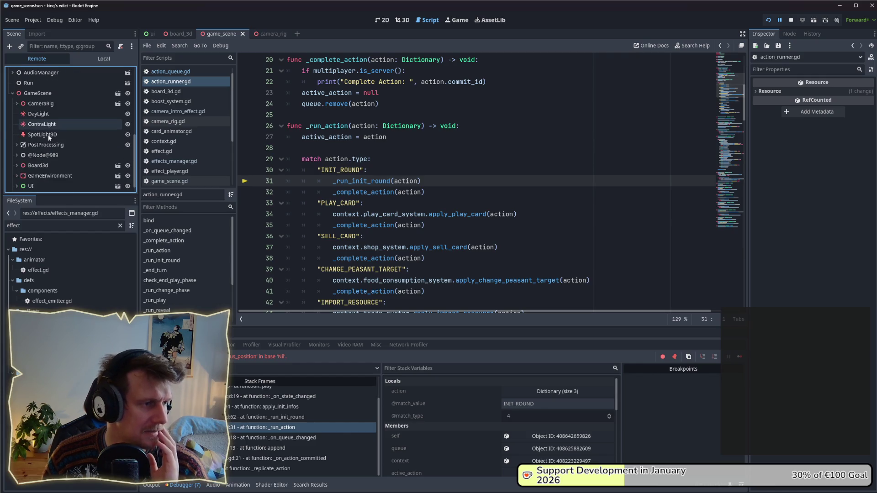
{"action": "left_click", "coordinate": [16, 94]}
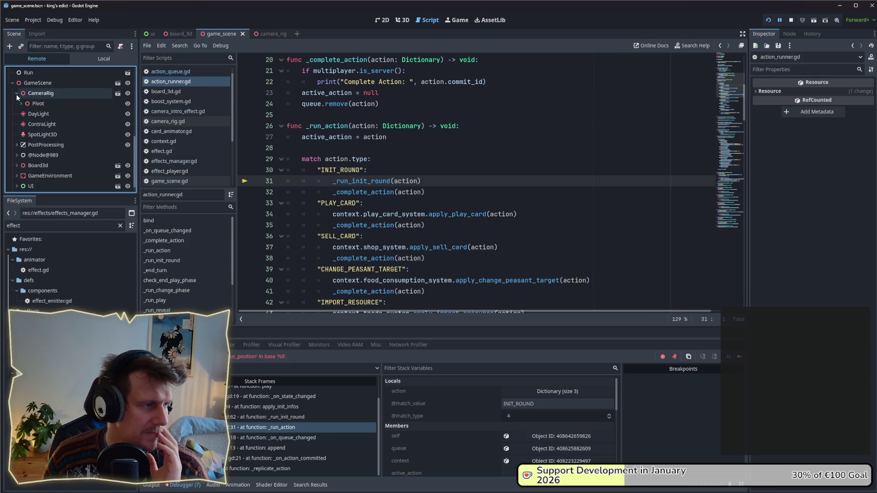
{"action": "left_click", "coordinate": [16, 94]}
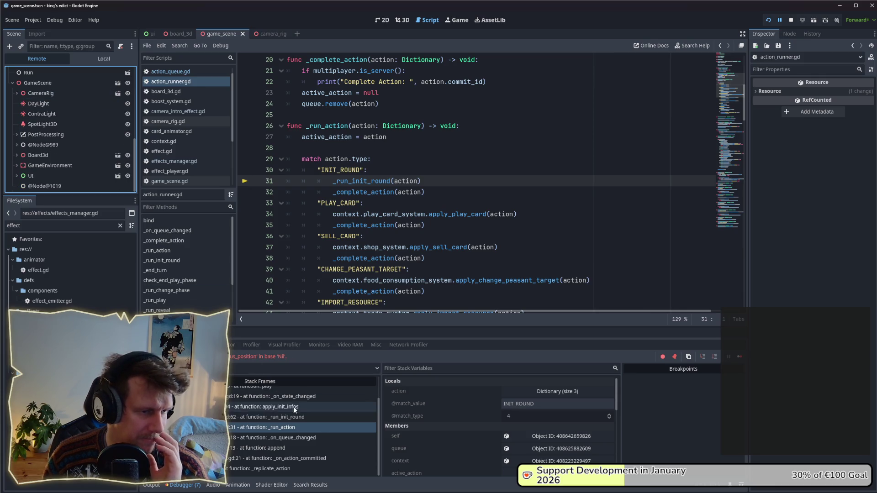
{"action": "scroll", "coordinate": [293, 412], "scroll_direction": "up", "scroll_amount": 2}
{"action": "left_click", "coordinate": [254, 391]}
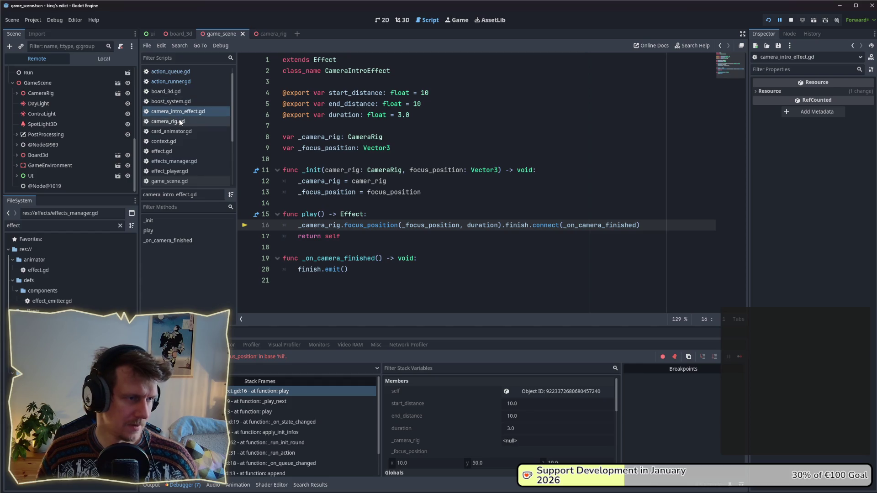
Pass _camera_rig instead of null to the CameraIntroEffect constructor and restart the game
{"action": "left_click", "coordinate": [170, 161]}
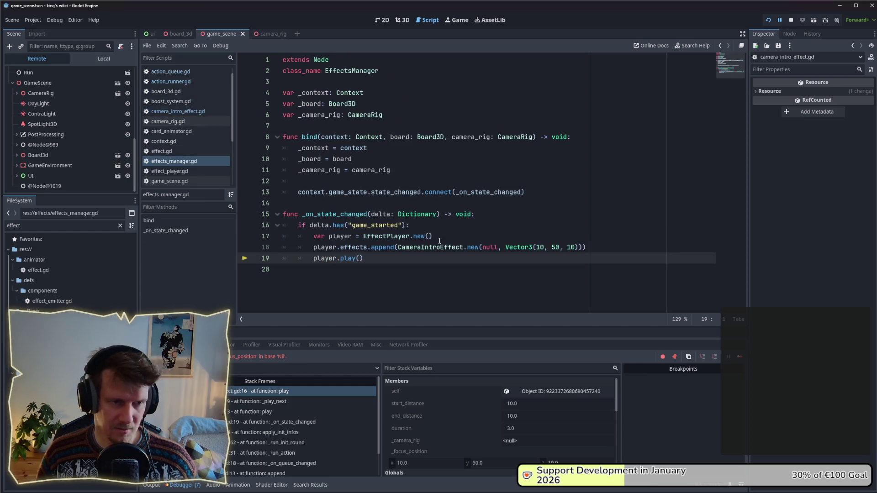
{"action": "double_click", "coordinate": [489, 248]}
{"action": "type", "text": "_"}
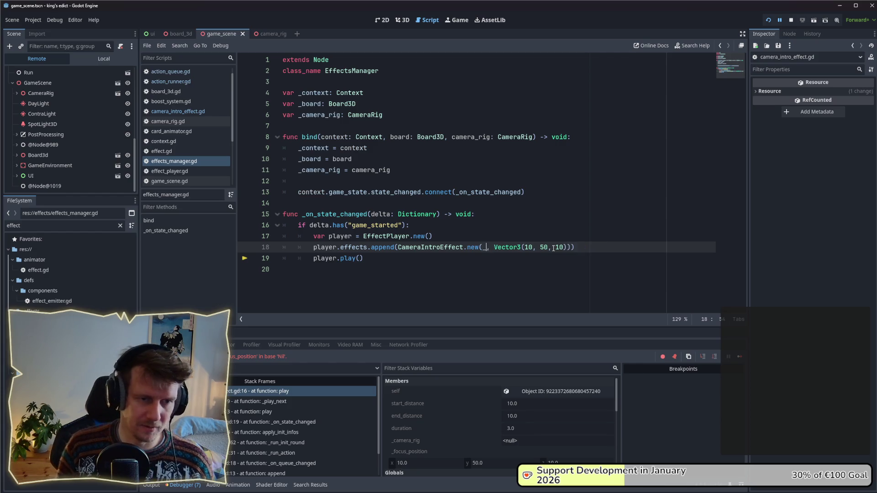
{"action": "type", "text": "camera"}
{"action": "key", "text": "Return"}
{"action": "left_click", "coordinate": [356, 214]}
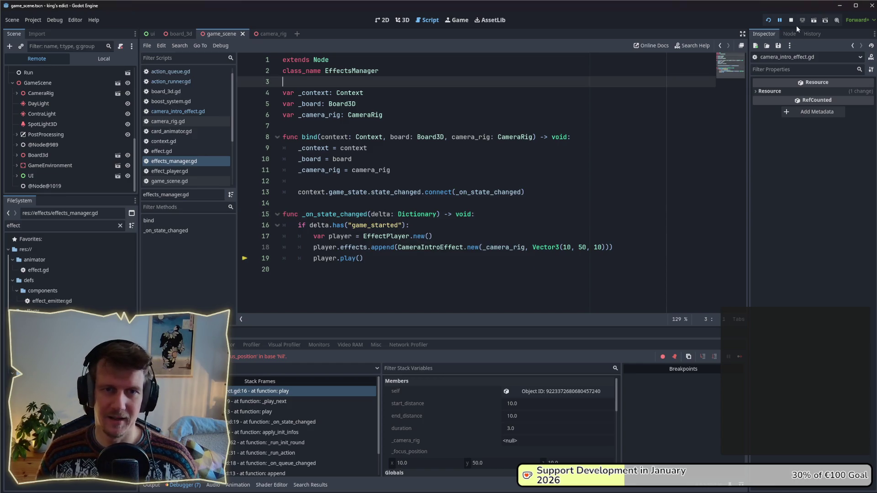
{"action": "left_click", "coordinate": [768, 21]}
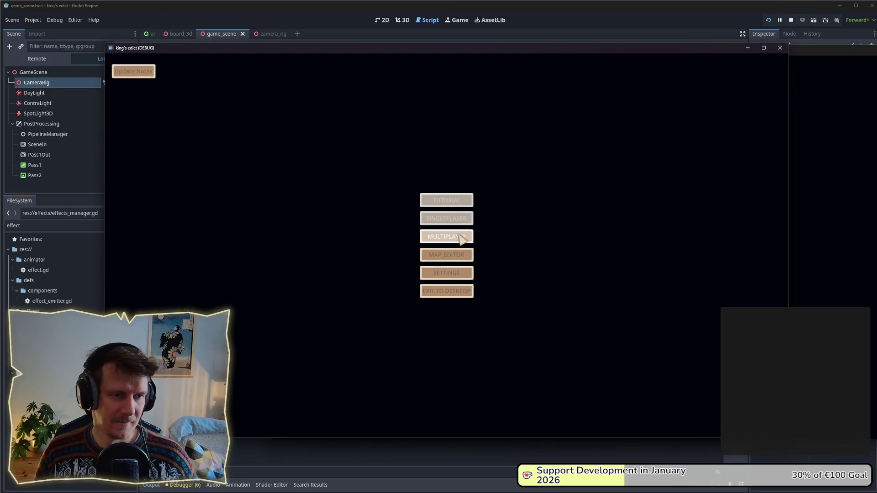
Start a Multiplayer game on devland.map from a start position until the debugger breaks at line 16
{"action": "left_click", "coordinate": [458, 238]}
{"action": "left_click", "coordinate": [526, 175]}
{"action": "left_click", "coordinate": [528, 95]}
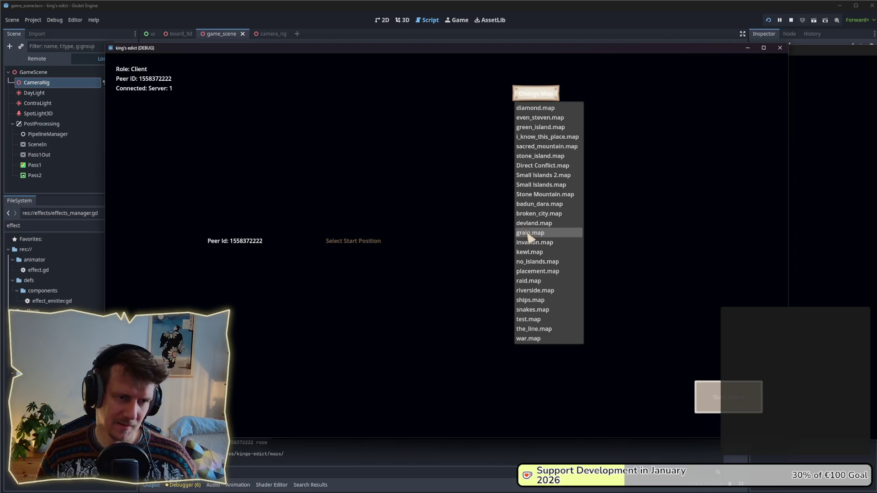
{"action": "left_click", "coordinate": [532, 223]}
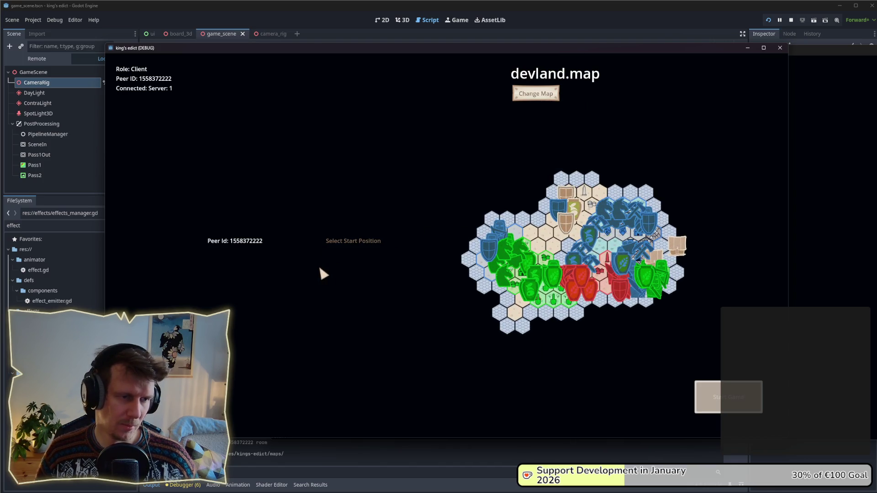
{"action": "left_click", "coordinate": [326, 265]}
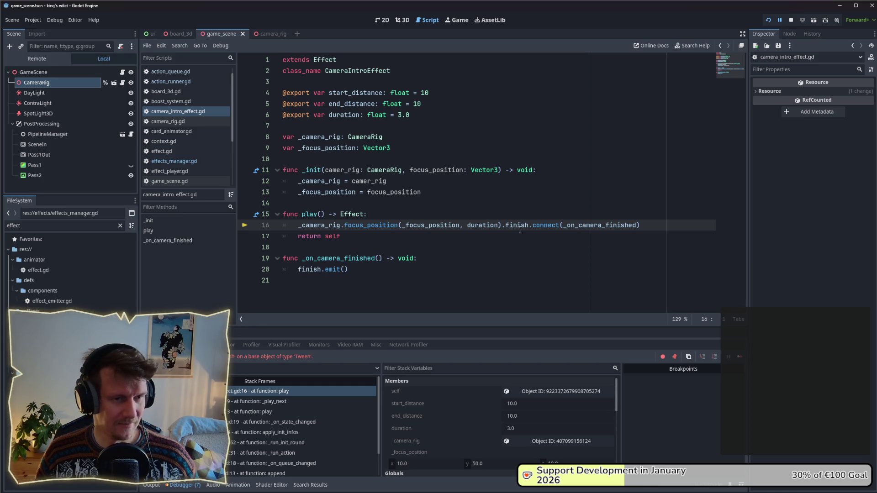
{"action": "type", "text": "ed"}
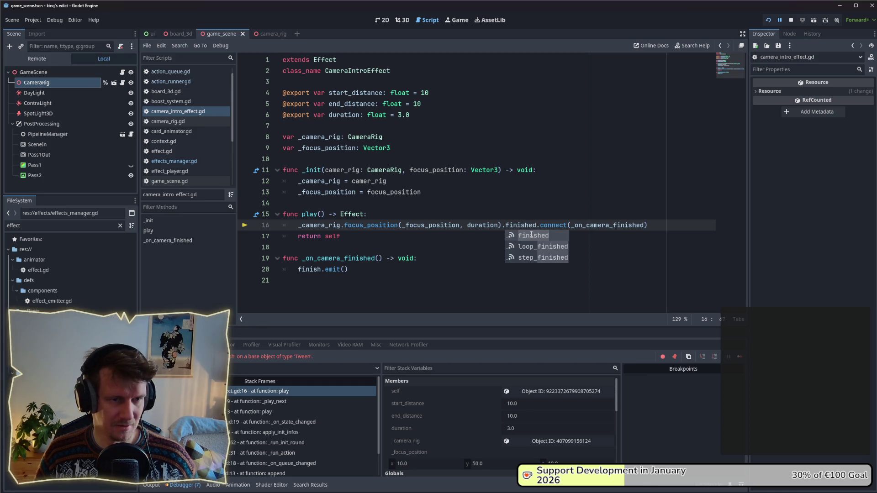
Check the finish signal lines in the camera intro effect and the base Effect script
{"action": "key", "text": "Escape"}
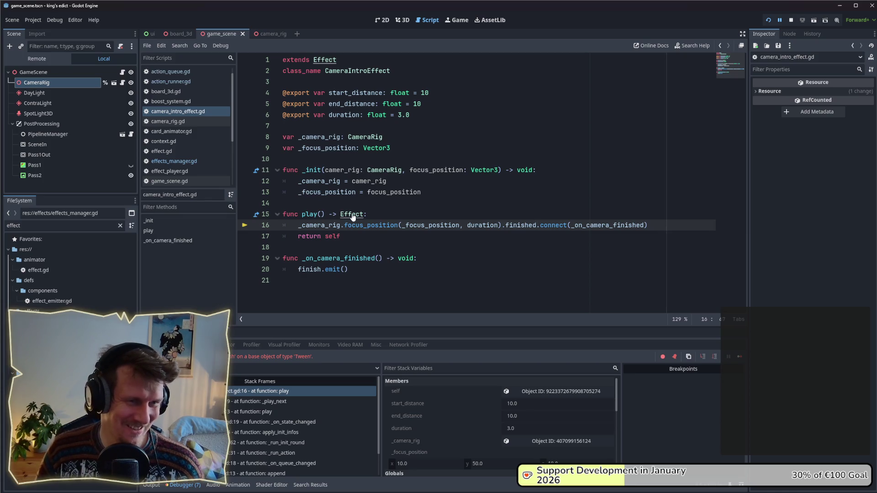
{"action": "left_click", "coordinate": [322, 270]}
{"action": "type", "text": "ed"}
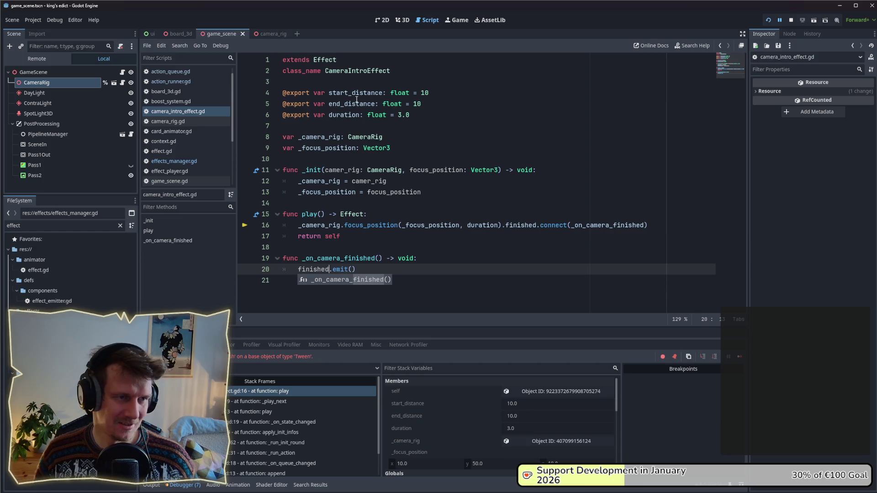
{"action": "left_click", "coordinate": [353, 126]}
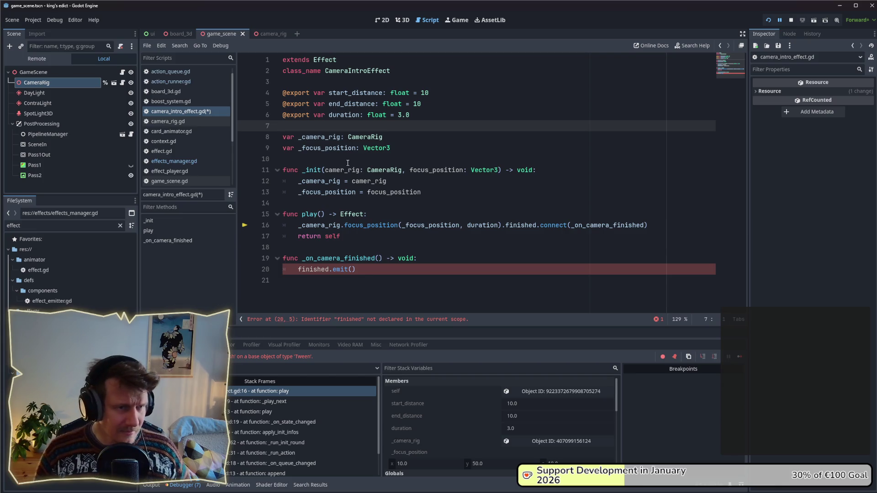
{"action": "left_click", "coordinate": [325, 60], "text": "ctrl"}
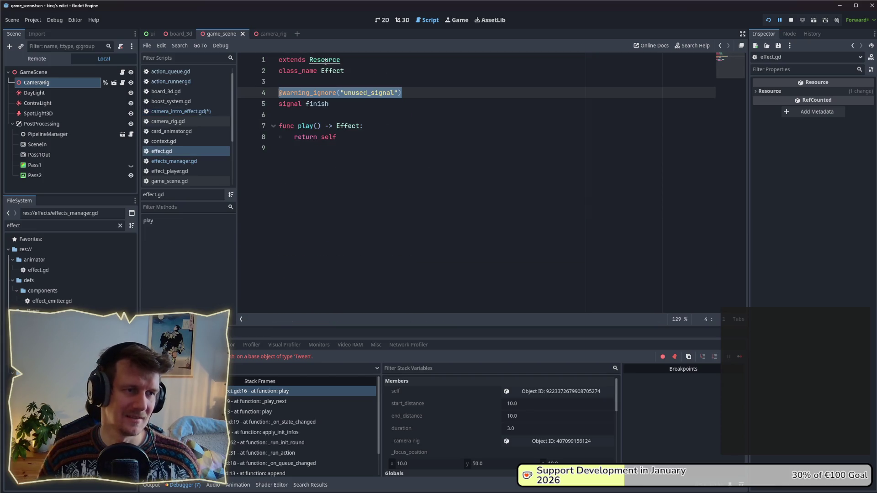
{"action": "left_click", "coordinate": [335, 104]}
{"action": "type", "text": "ed"}
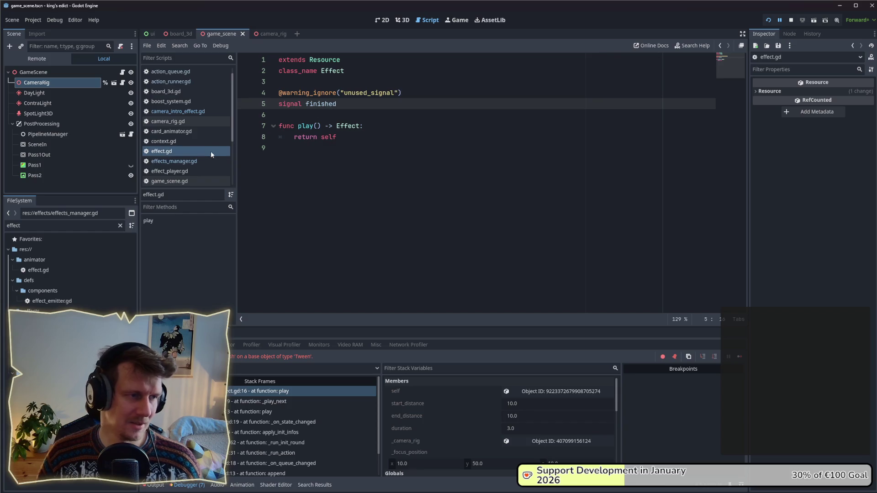
{"action": "left_click", "coordinate": [173, 111]}
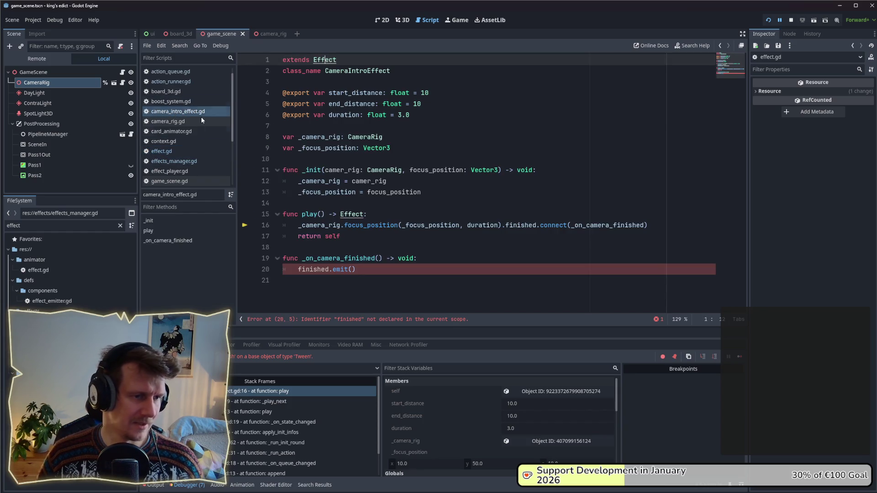
{"action": "left_click", "coordinate": [368, 244]}
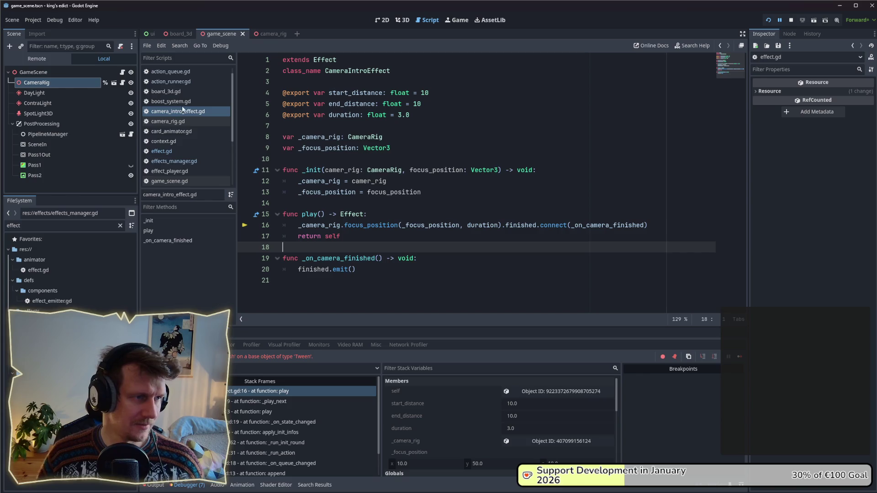
Review the finish signal usage in effects_manager.gd and effect_player.gd
{"action": "left_click", "coordinate": [174, 161]}
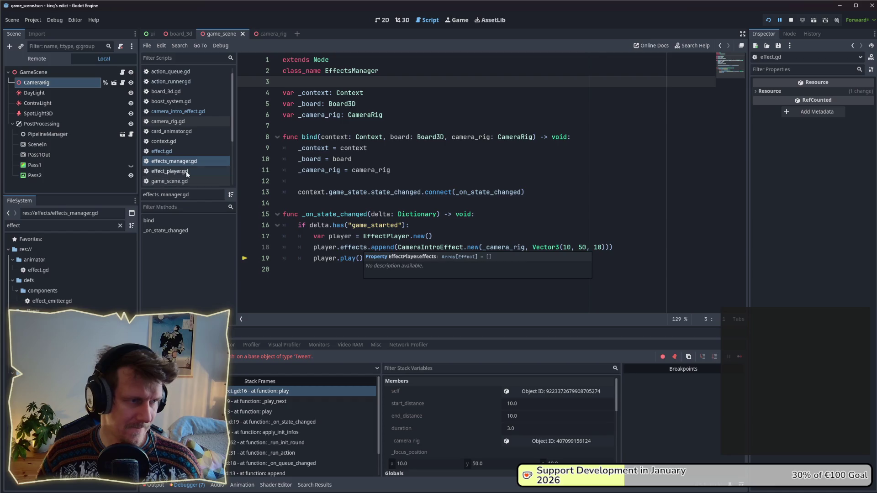
{"action": "left_click", "coordinate": [171, 170]}
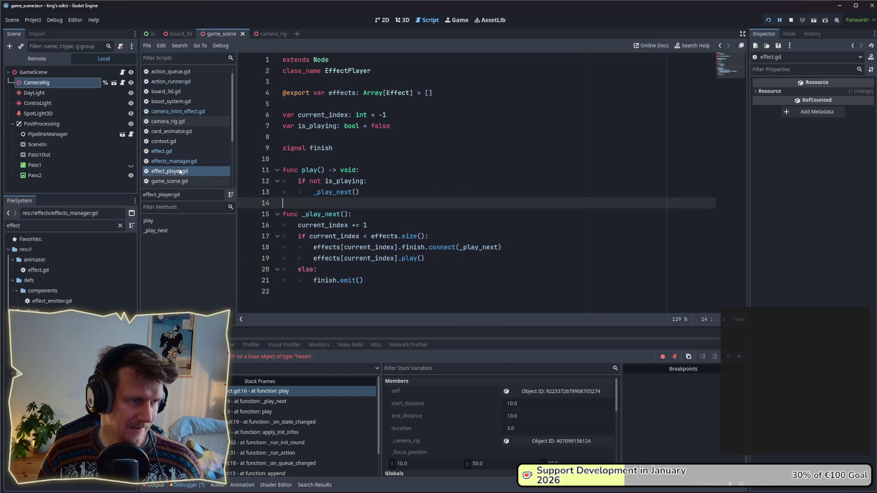
{"action": "left_click", "coordinate": [447, 249]}
{"action": "type", "text": "ed"}
{"action": "left_click", "coordinate": [462, 218]}
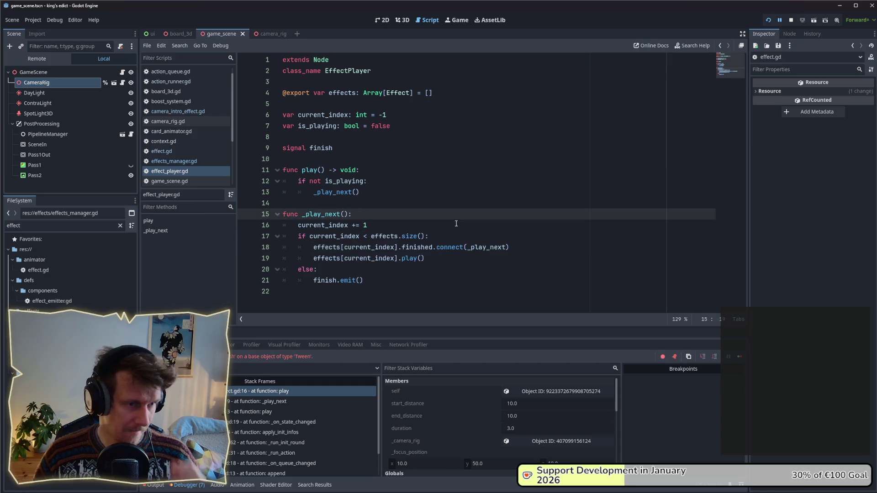
{"action": "left_click", "coordinate": [345, 152]}
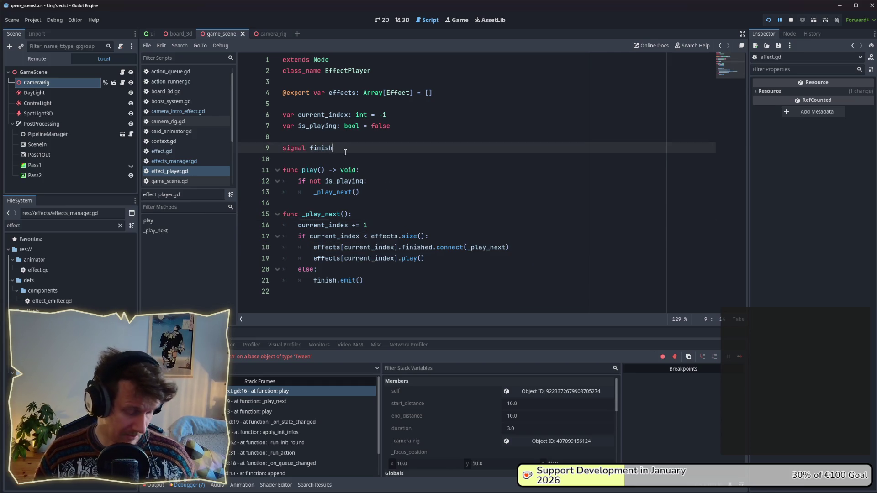
{"action": "type", "text": "d"}
{"action": "left_click", "coordinate": [336, 280]}
{"action": "type", "text": "ed"}
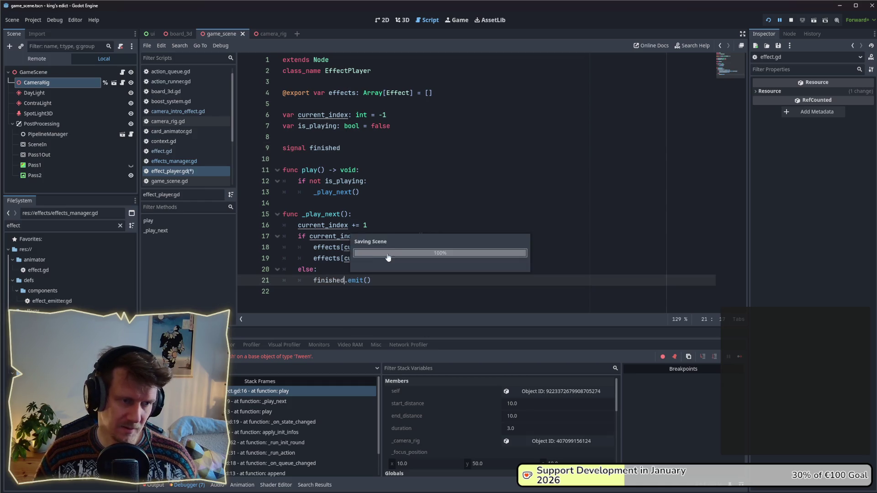
{"action": "left_click", "coordinate": [427, 203]}
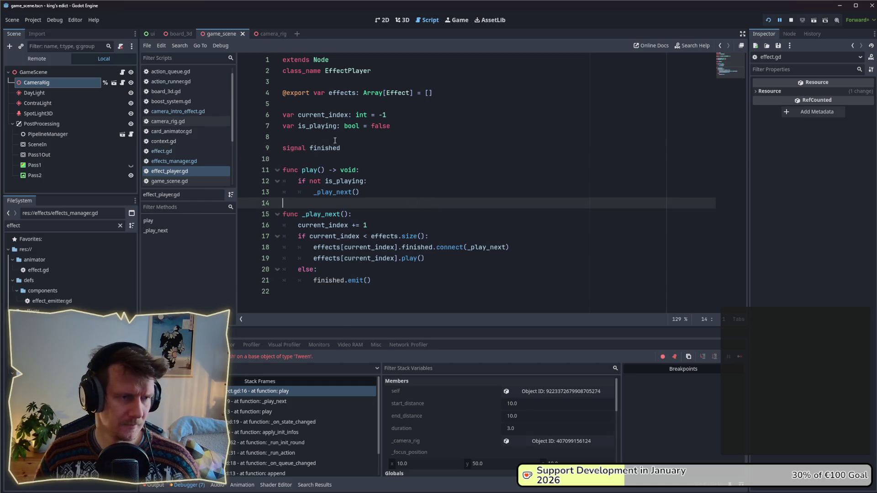
Revisit the EffectPlayer play function and relaunch the game to test the effects
{"action": "left_click", "coordinate": [185, 111]}
{"action": "left_click", "coordinate": [180, 150]}
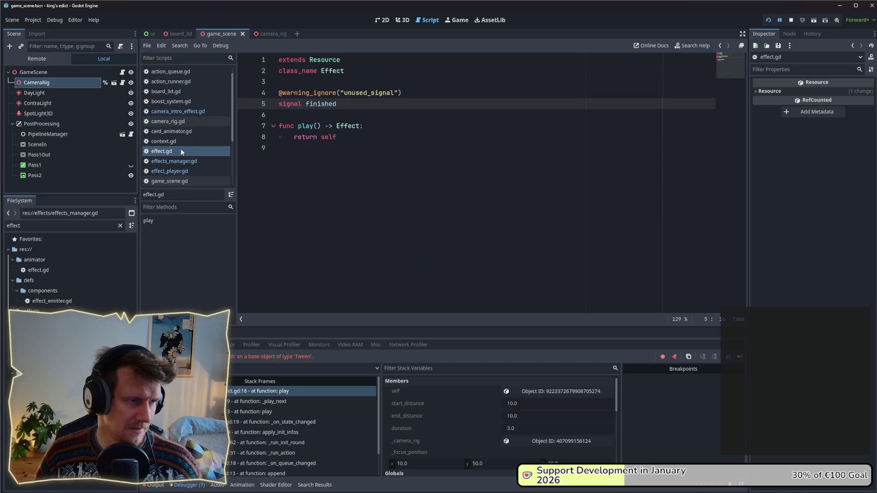
{"action": "left_click", "coordinate": [184, 162]}
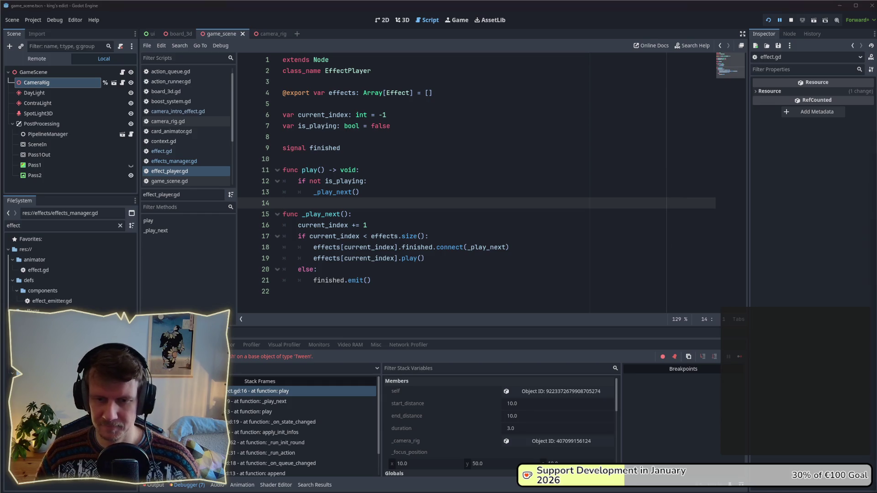
{"action": "left_click", "coordinate": [508, 172]}
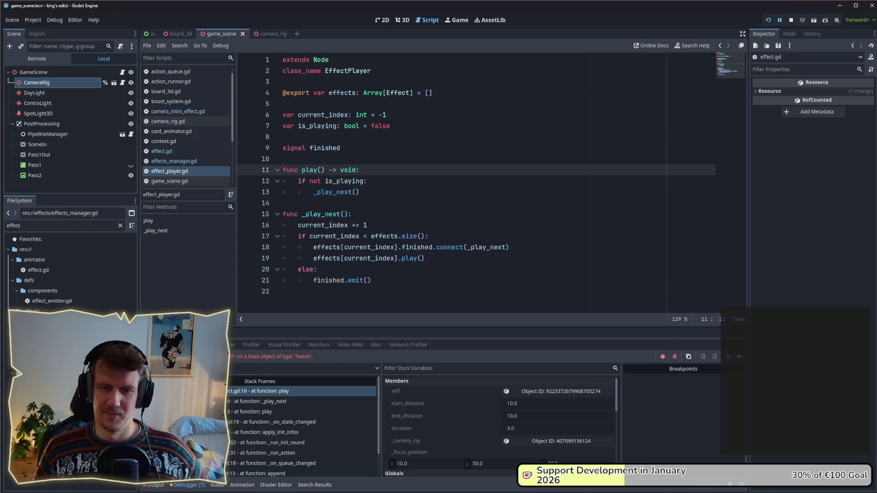
{"action": "left_click", "coordinate": [767, 20]}
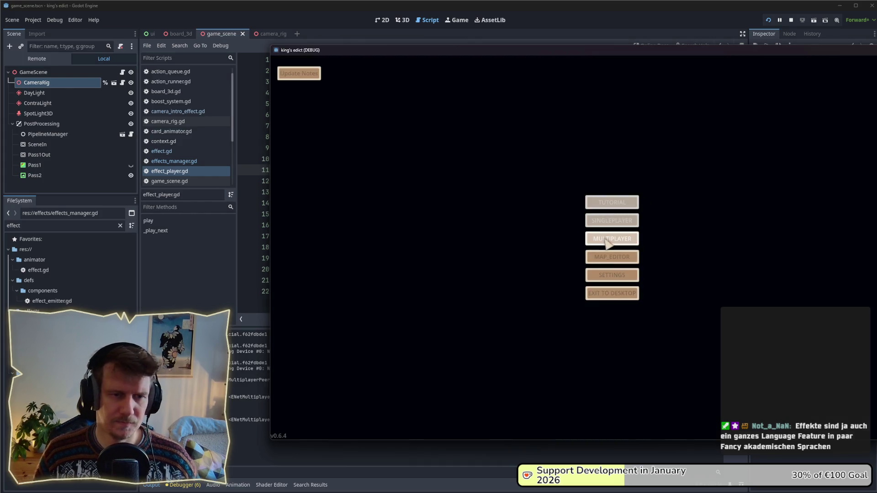
Create a Multiplayer game on devland.map, watch the intro reach the hex board, then stop with F8
{"action": "left_click", "coordinate": [596, 242]}
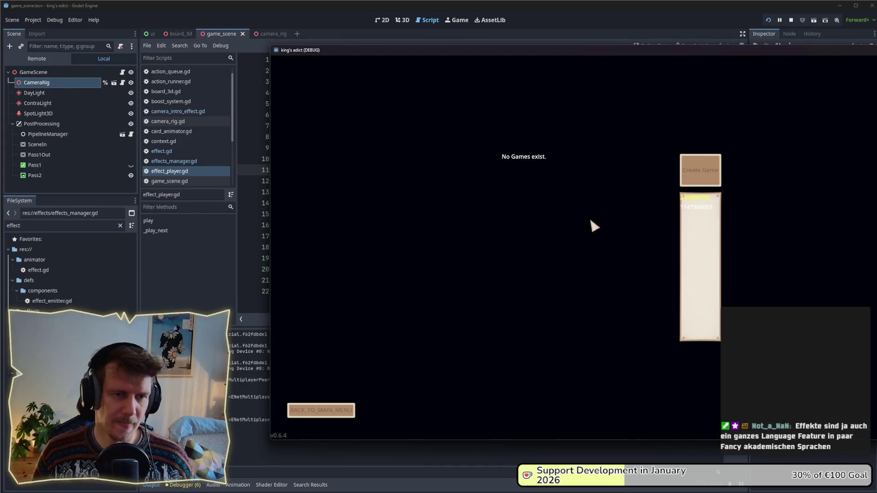
{"action": "left_click", "coordinate": [704, 172]}
{"action": "left_click", "coordinate": [696, 99]}
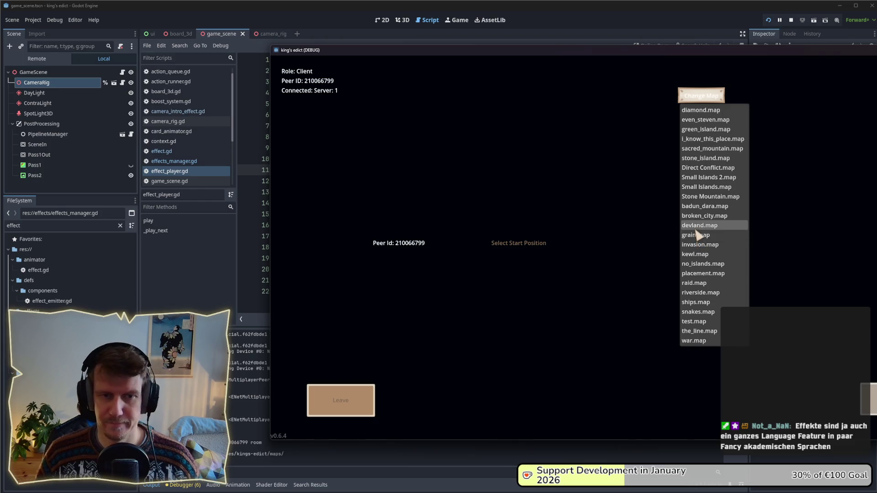
{"action": "left_click", "coordinate": [697, 226]}
{"action": "left_click", "coordinate": [496, 269]}
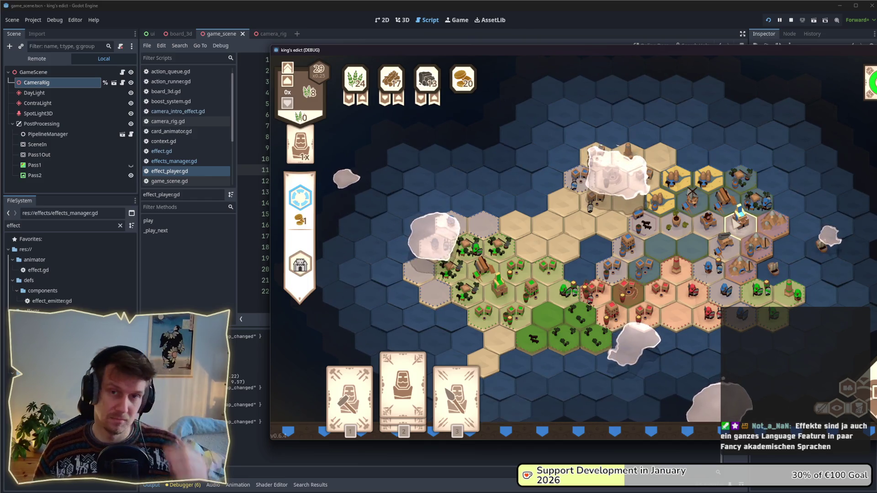
{"action": "left_click_drag", "start_coordinate": [689, 51], "coordinate": [622, 49]}
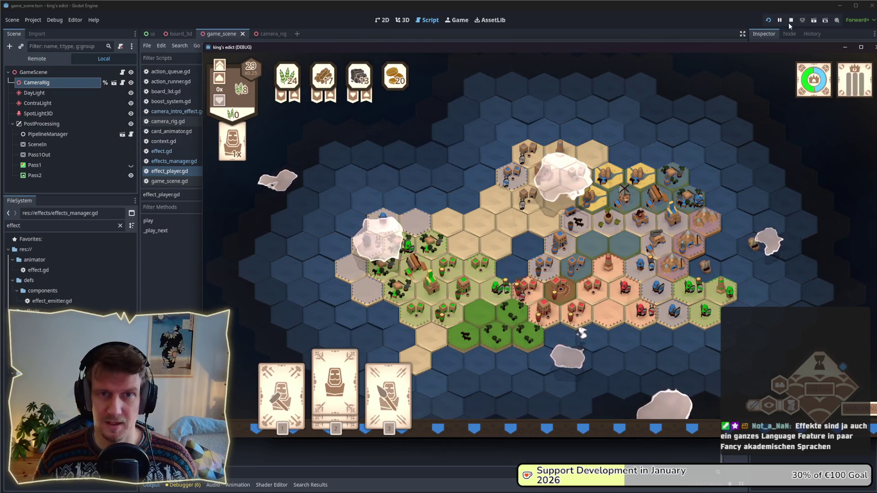
{"action": "key", "text": "F8"}
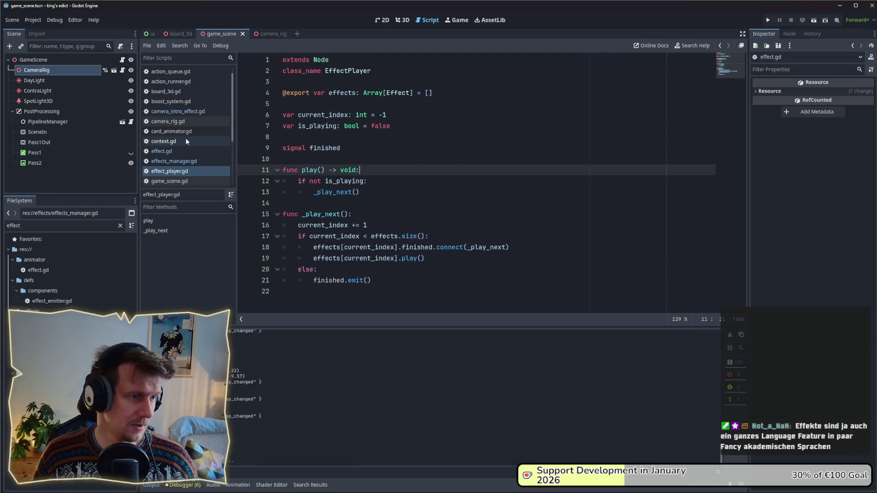
Change the CameraIntroEffect duration default from 3 to 1 and run the project with F5
{"action": "left_click", "coordinate": [179, 112]}
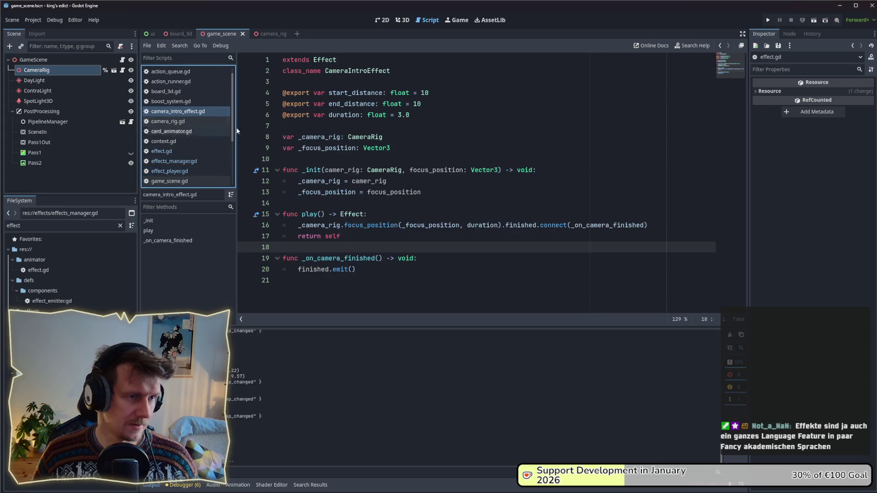
{"action": "double_click", "coordinate": [401, 116]}
{"action": "type", "text": "1"}
{"action": "left_click", "coordinate": [421, 134]}
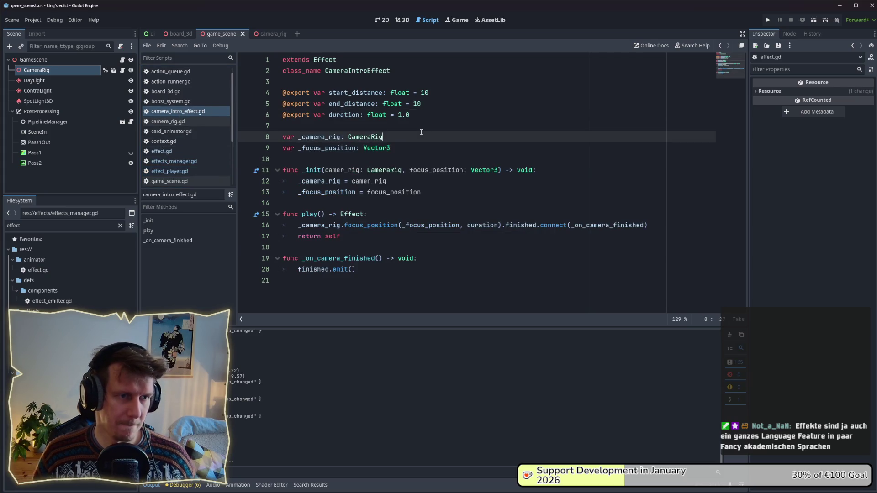
{"action": "key", "text": "F5"}
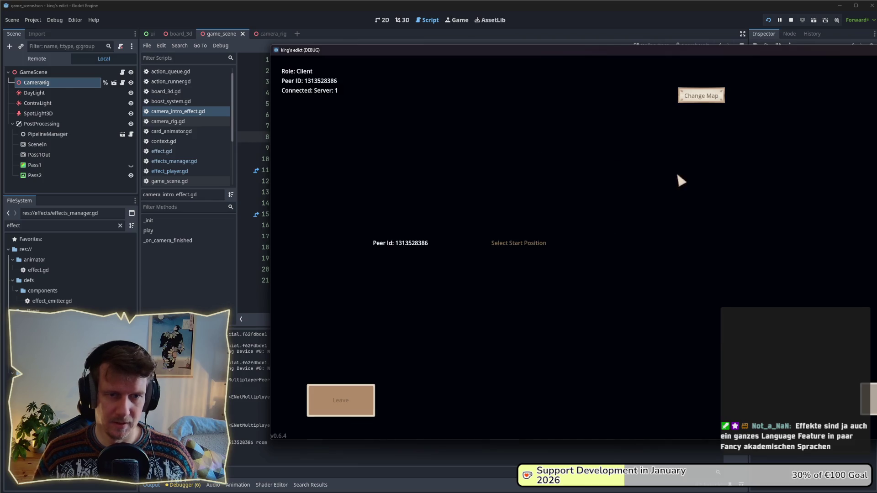
Load devland.map from a start position, watch the shorter camera intro, then stop the game
{"action": "left_click", "coordinate": [700, 96]}
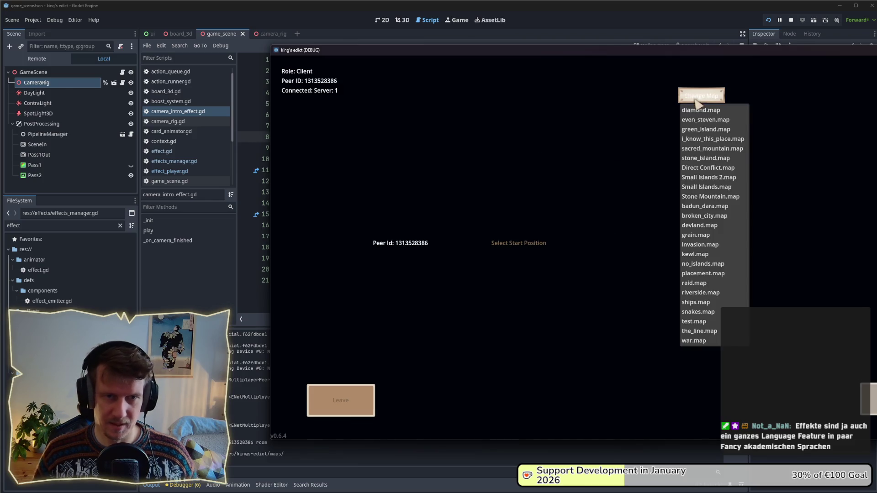
{"action": "left_click", "coordinate": [702, 227]}
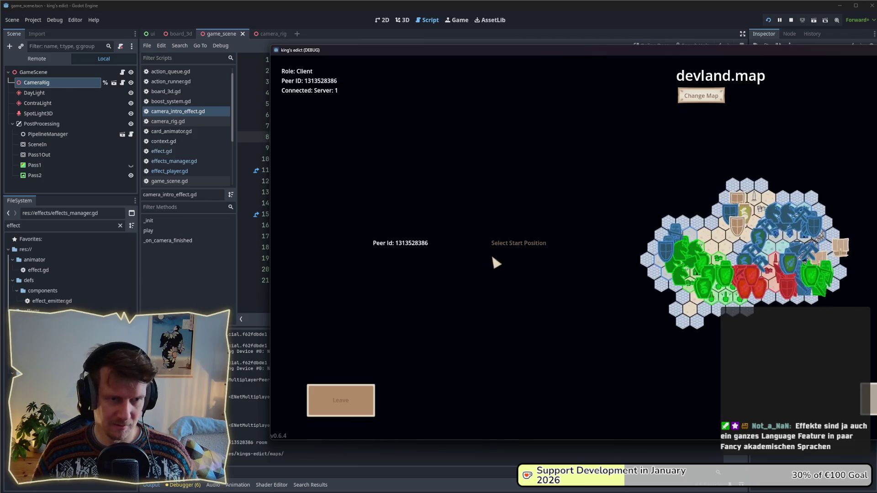
{"action": "left_click", "coordinate": [494, 268]}
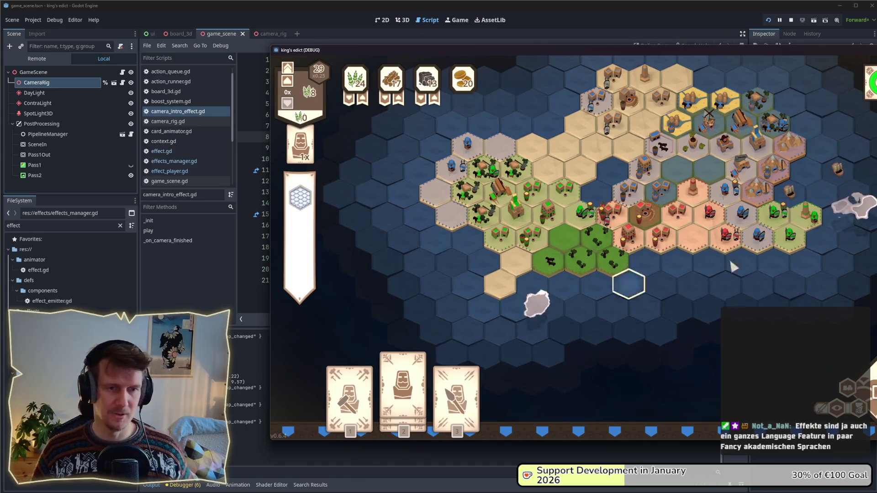
{"action": "left_click", "coordinate": [791, 20]}
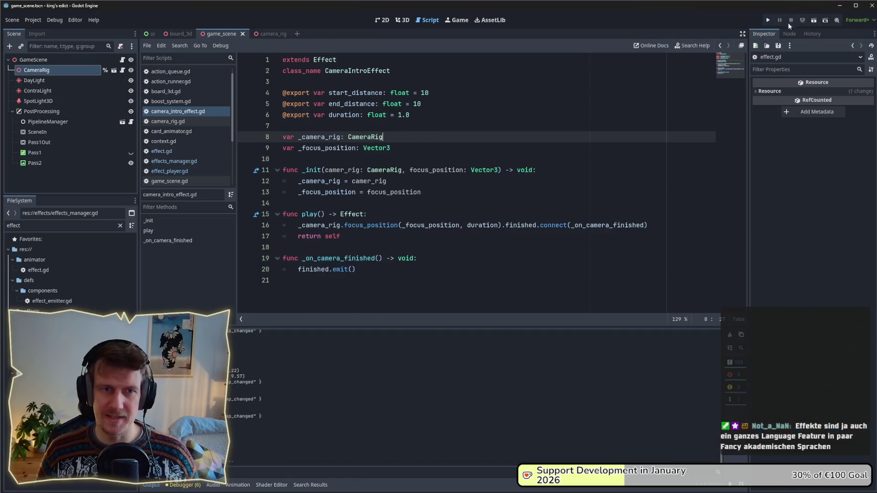
In effects_manager.gd paste a copy of the CameraIntroEffect append line below the original
{"action": "left_click", "coordinate": [177, 162]}
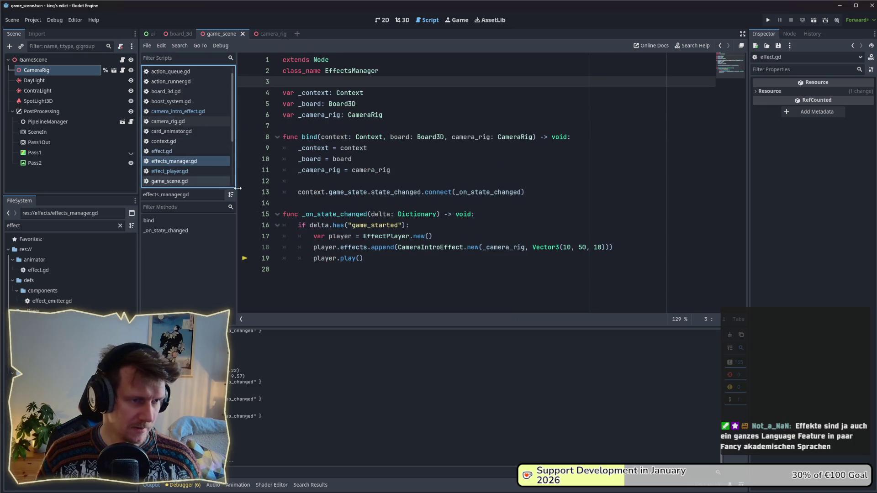
{"action": "left_click", "coordinate": [185, 172]}
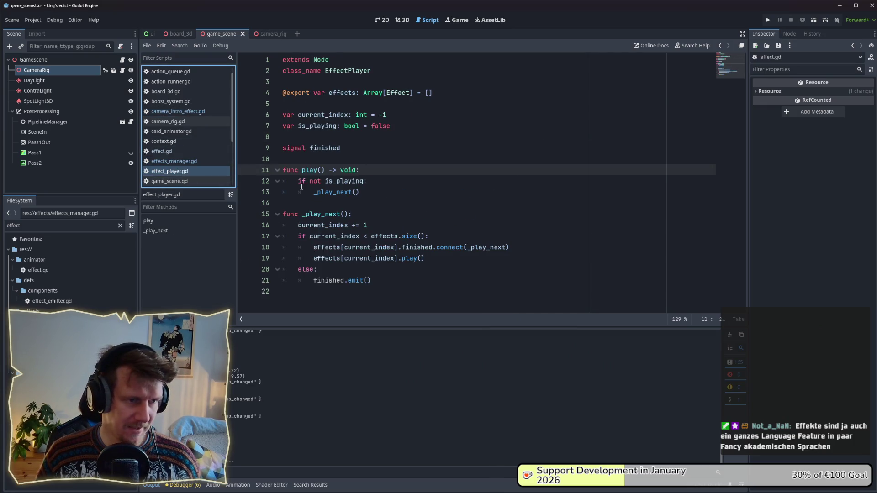
{"action": "left_click", "coordinate": [197, 161]}
{"action": "left_click", "coordinate": [412, 260]}
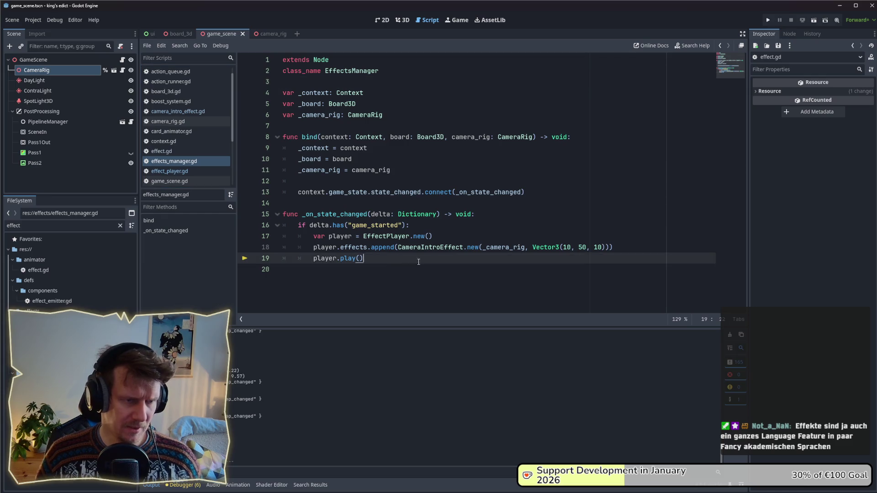
{"action": "left_click_drag", "start_coordinate": [630, 248], "coordinate": [309, 249]}
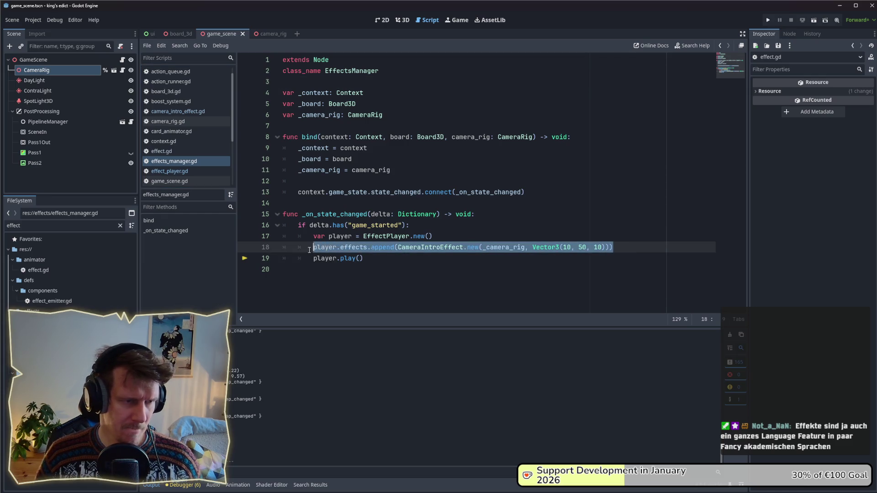
{"action": "key", "text": "ctrl+c"}
{"action": "left_click", "coordinate": [617, 248]}
{"action": "key", "text": "Return"}
{"action": "key", "text": "ctrl+v"}
Change the copied line's Vector3 to (0, 50, 0), reorder the append lines and save
{"action": "double_click", "coordinate": [566, 259]}
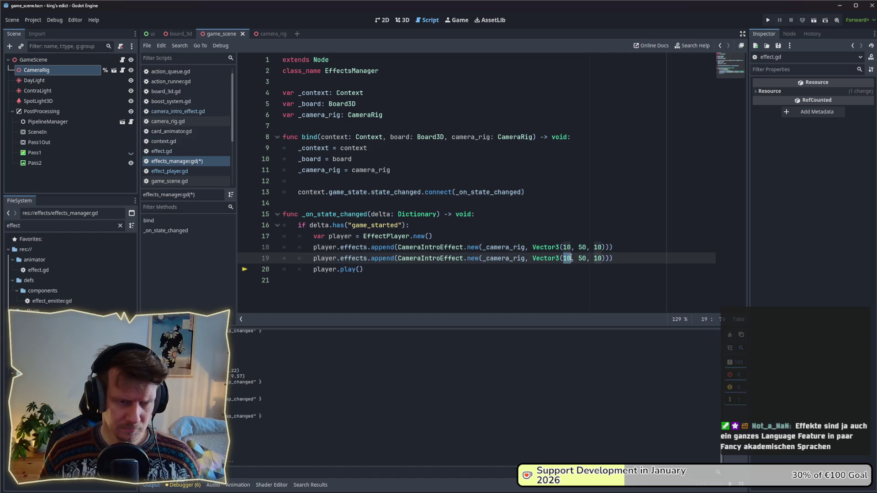
{"action": "type", "text": "0"}
{"action": "left_click", "coordinate": [594, 258]}
{"action": "type", "text": "0"}
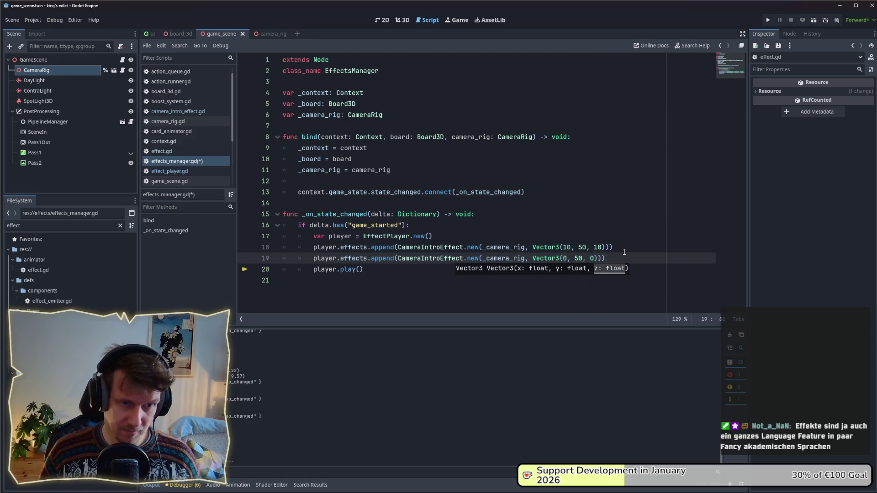
{"action": "left_click", "coordinate": [627, 247]}
{"action": "key", "text": "ctrl+shift+d"}
{"action": "key", "text": "Down"}
{"action": "key", "text": "ctrl+s"}
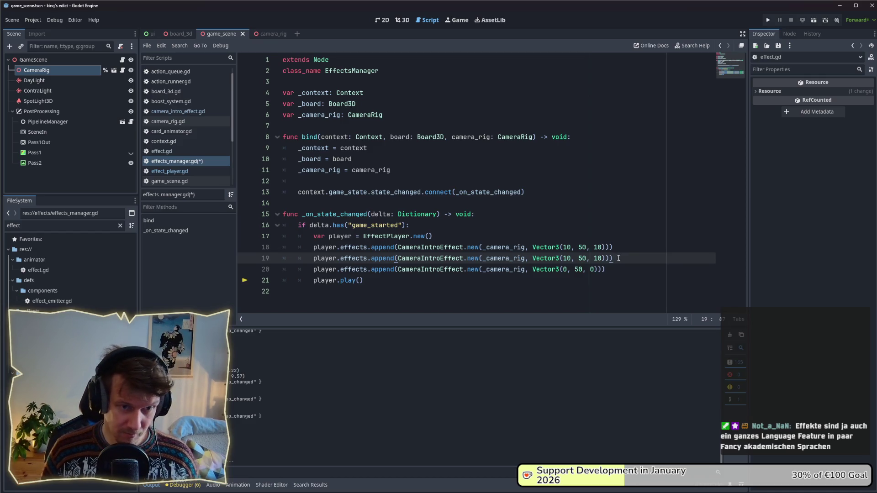
{"action": "key", "text": "Down"}
{"action": "key", "text": "alt+Up"}
{"action": "key", "text": "ctrl+s"}
Duplicate the alternating pair of append lines many times with Ctrl+Shift+D and run with F5
{"action": "left_click_drag", "start_coordinate": [606, 258], "coordinate": [413, 258]}
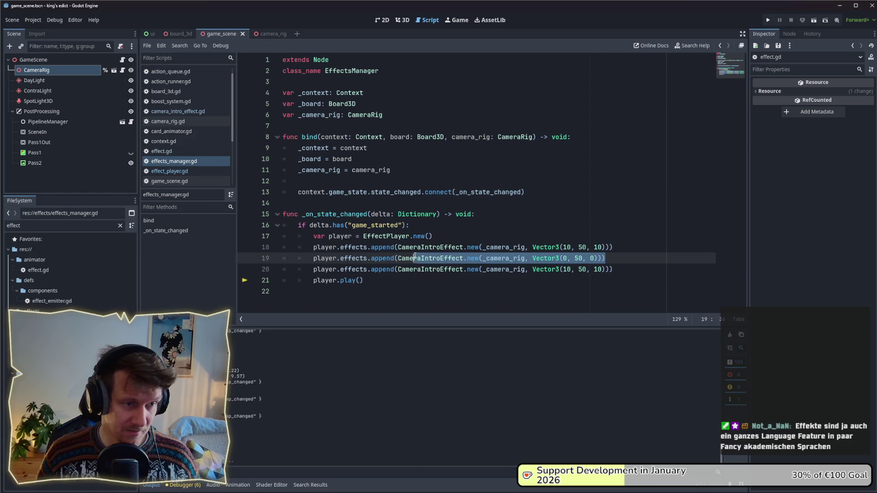
{"action": "left_click", "coordinate": [267, 254]}
{"action": "key", "text": "End"}
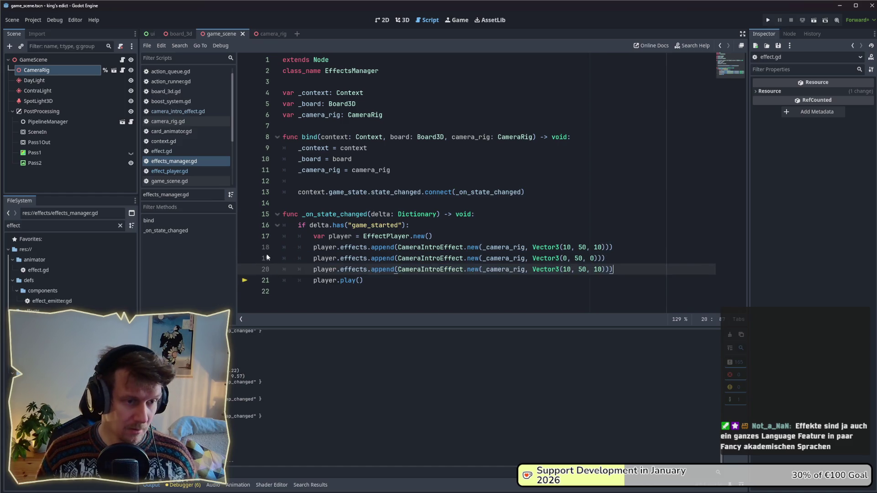
{"action": "key", "text": "ctrl+shift+d"}
{"action": "key", "text": "ctrl+shift+d"}
{"action": "key", "text": "ctrl+shift+d"}
{"action": "key", "text": "ctrl+z"}
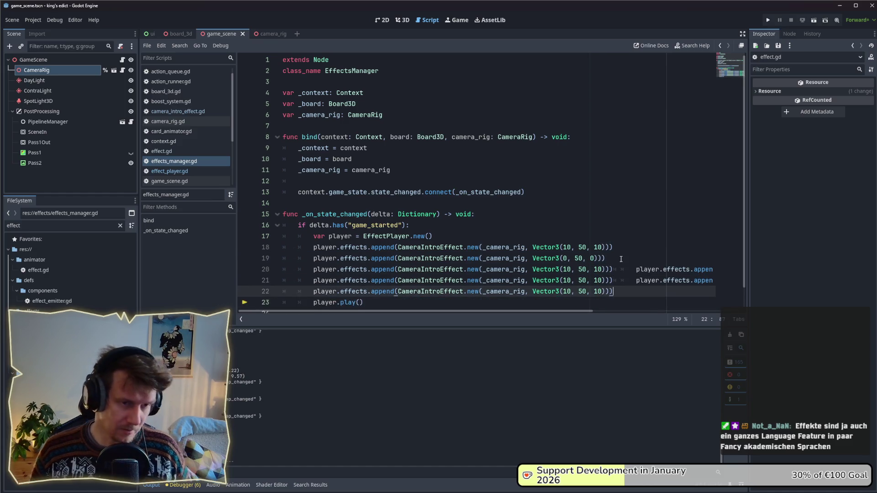
{"action": "key", "text": "ctrl+z"}
{"action": "key", "text": "ctrl+z"}
{"action": "left_click_drag", "start_coordinate": [611, 270], "coordinate": [614, 249]}
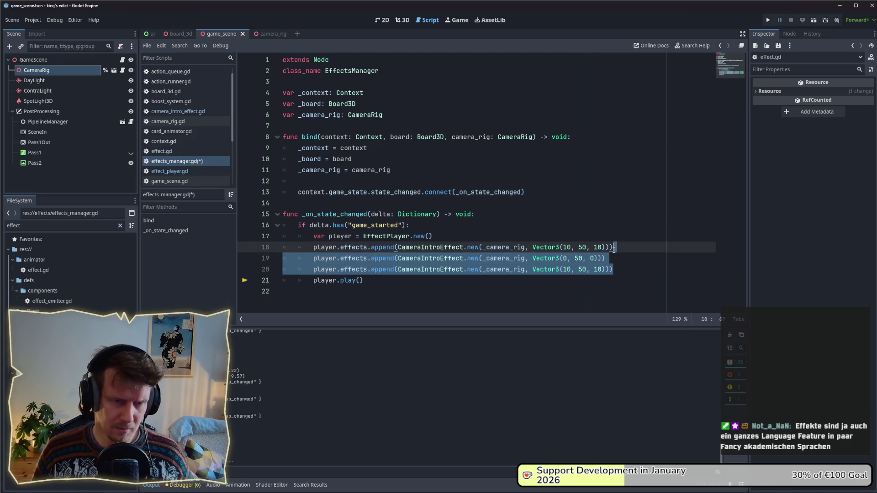
{"action": "key", "text": "ctrl+shift+d"}
{"action": "key", "text": "ctrl+shift+d"}
{"action": "key", "text": "ctrl+shift+d"}
{"action": "key", "text": "ctrl+shift+d"}
{"action": "key", "text": "ctrl+shift+d"}
{"action": "key", "text": "ctrl+shift+d"}
{"action": "key", "text": "F5"}
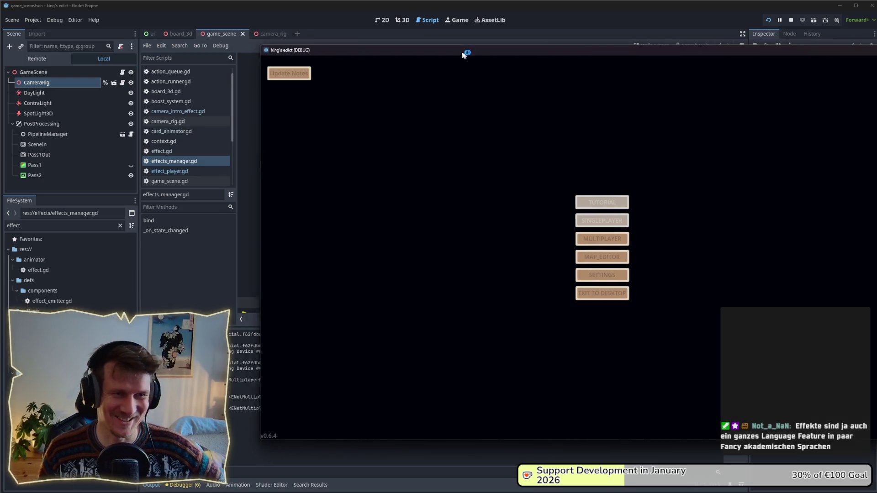
Create a game on devland.map from start position 0, watch it run, then close the game window
{"action": "left_click_drag", "start_coordinate": [466, 49], "coordinate": [322, 50]}
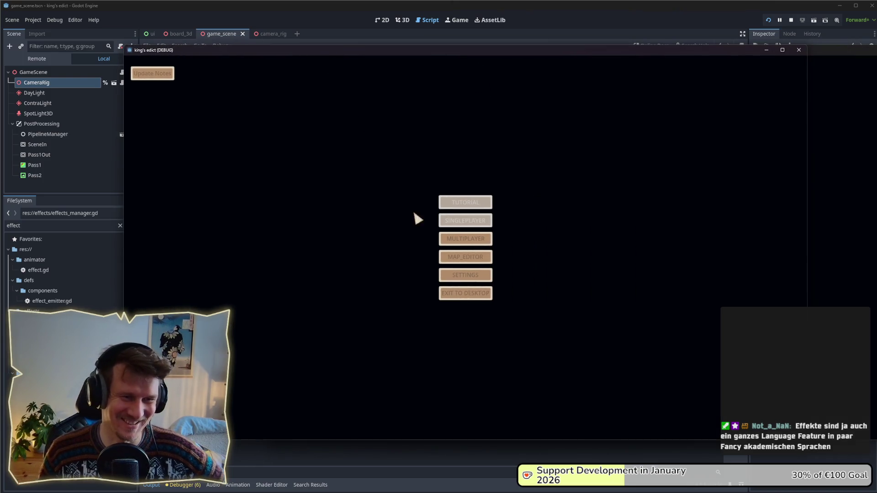
{"action": "left_click", "coordinate": [456, 239]}
{"action": "left_click", "coordinate": [557, 162]}
{"action": "left_click", "coordinate": [555, 95]}
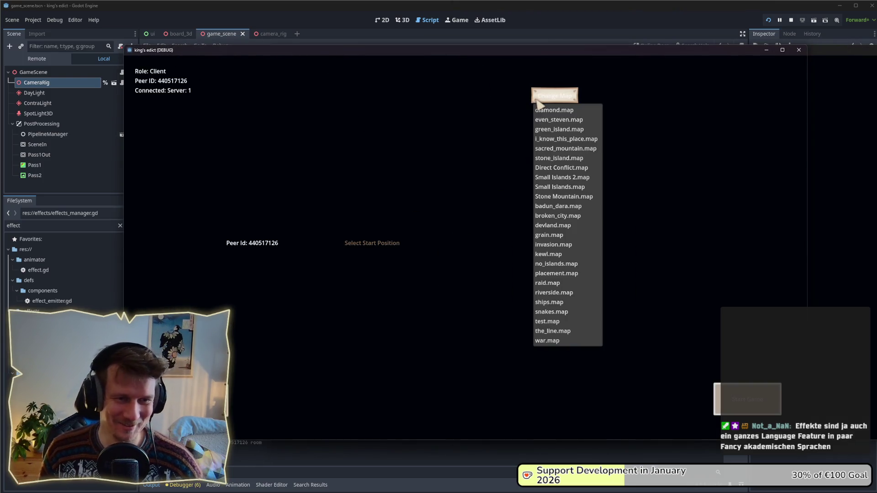
{"action": "left_click", "coordinate": [550, 232]}
{"action": "left_click", "coordinate": [382, 245]}
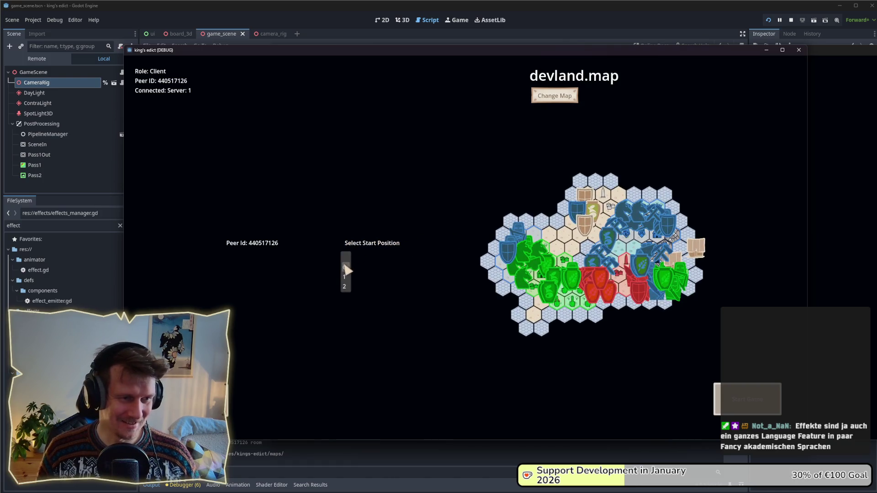
{"action": "left_click", "coordinate": [346, 285]}
{"action": "left_click", "coordinate": [743, 399]}
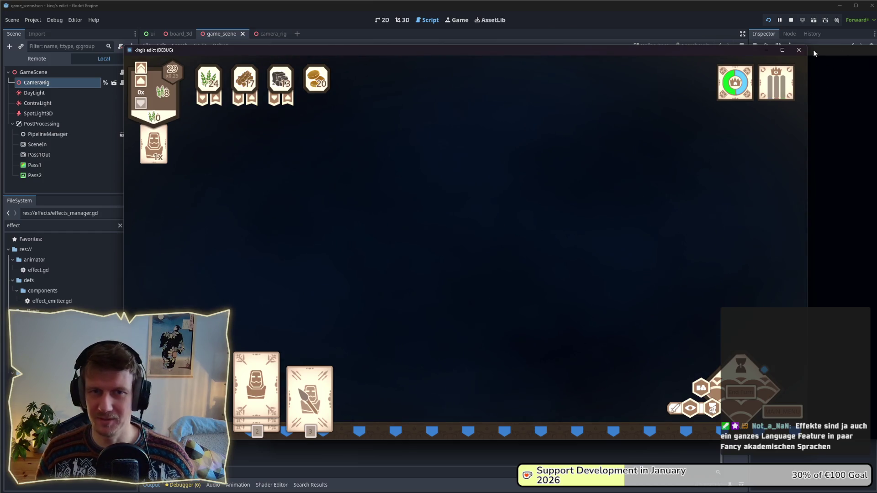
{"action": "left_click", "coordinate": [790, 20]}
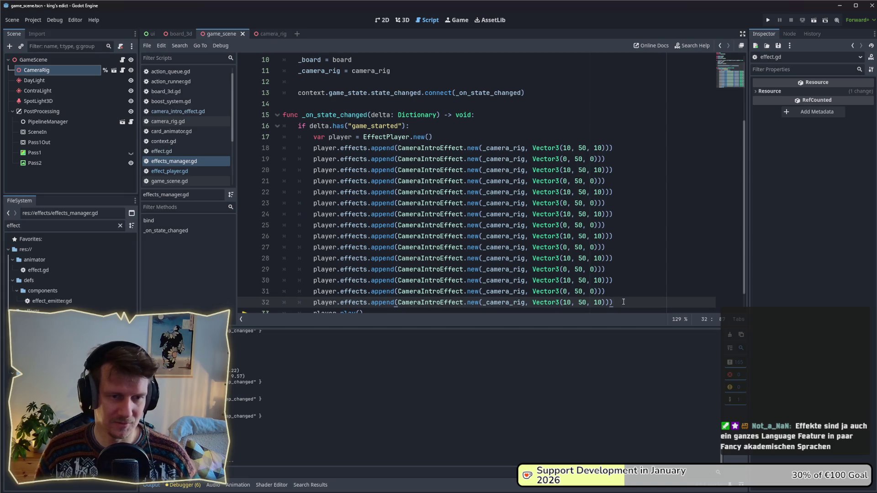
Delete the repeated player.effects.append lines 19–32, leaving one CameraIntroEffect at Vector3(10, 50, 10)
{"action": "left_click_drag", "start_coordinate": [622, 302], "coordinate": [266, 158]}
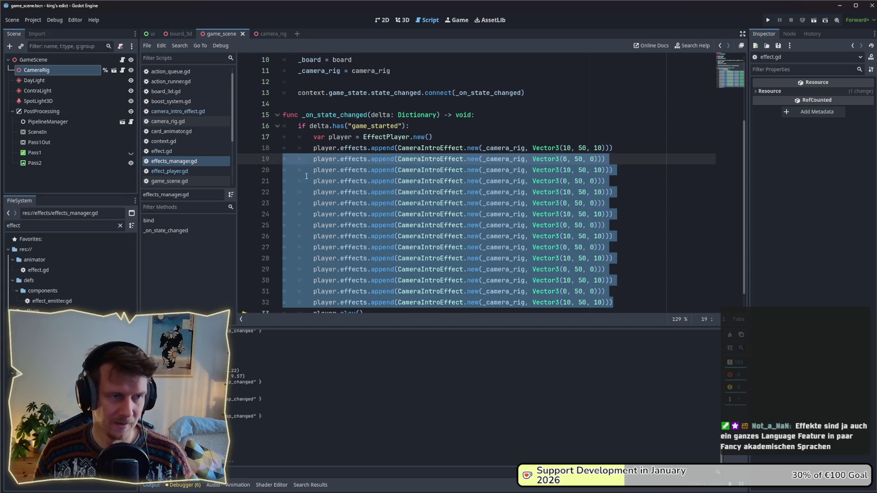
{"action": "key", "text": "BackSpace"}
{"action": "key", "text": "BackSpace"}
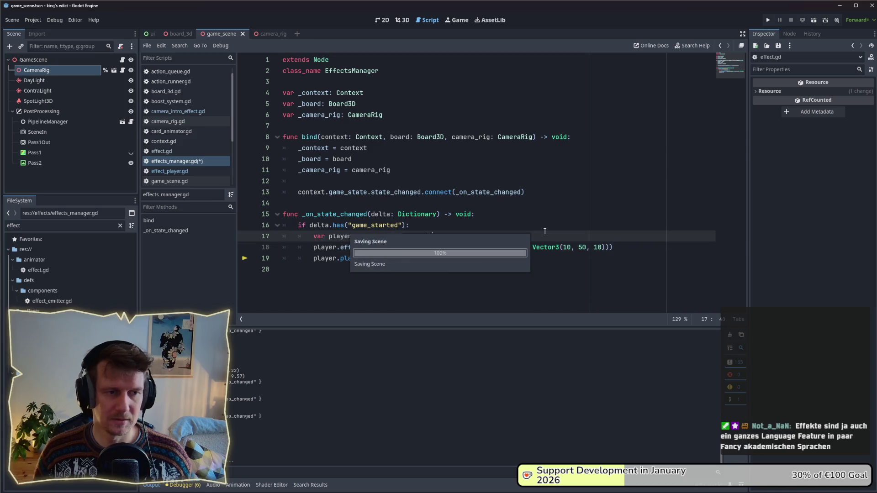
{"action": "left_click", "coordinate": [545, 232]}
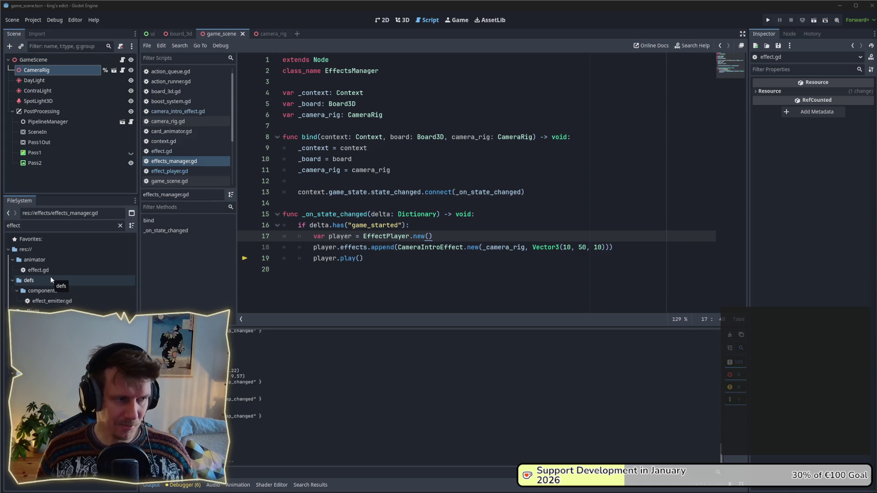
{"action": "left_click_drag", "start_coordinate": [60, 301], "coordinate": [62, 301]}
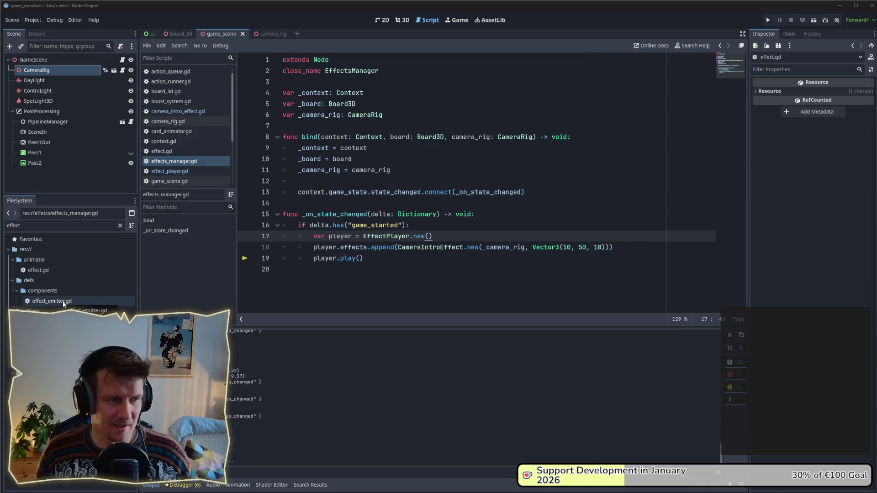
{"action": "left_click_drag", "start_coordinate": [63, 301], "coordinate": [62, 301]}
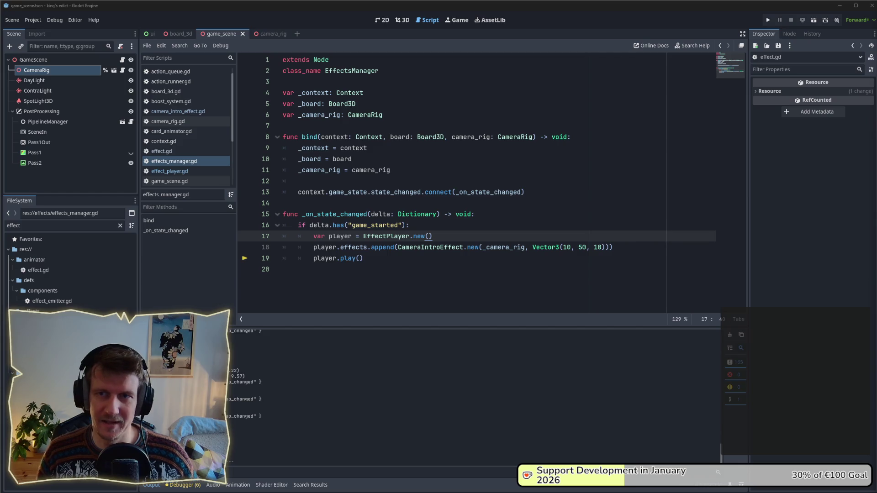
{"action": "left_click", "coordinate": [403, 265]}
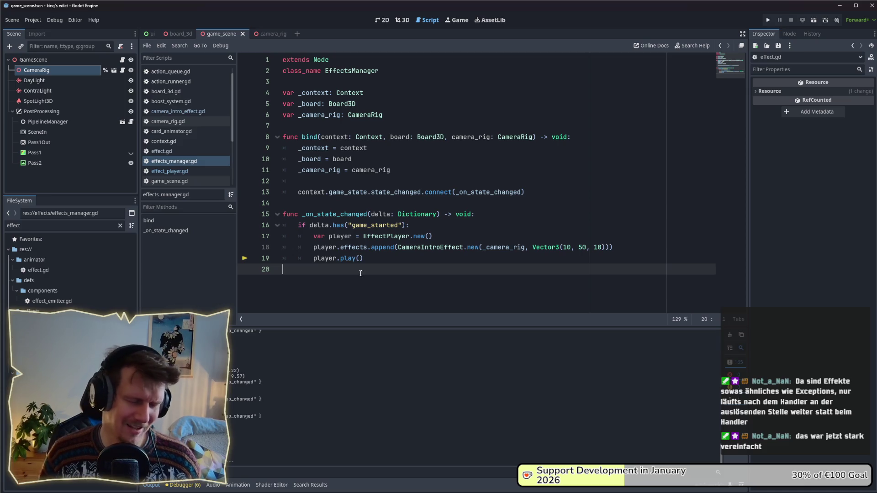
{"action": "left_click", "coordinate": [355, 203]}
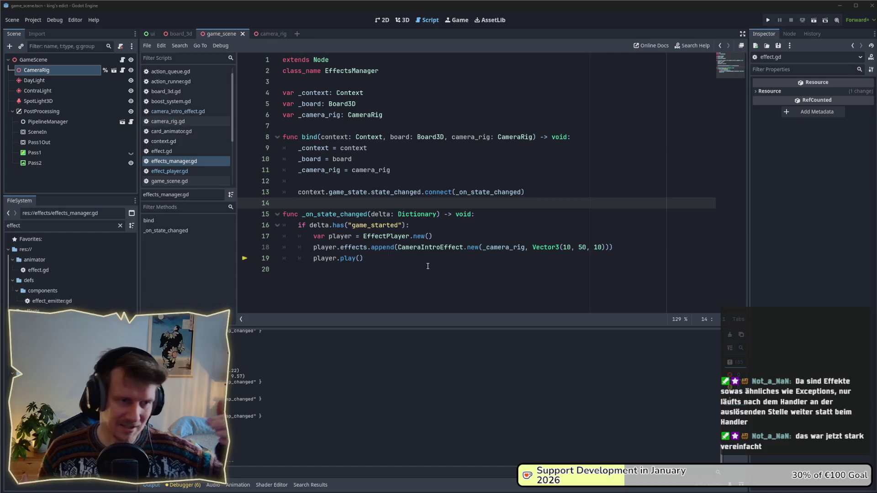
{"action": "left_click", "coordinate": [427, 266]}
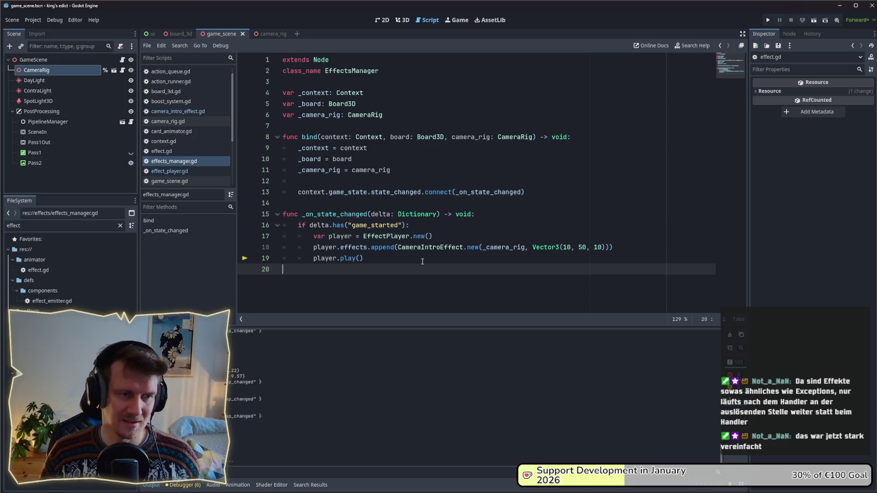
{"action": "left_click", "coordinate": [421, 261]}
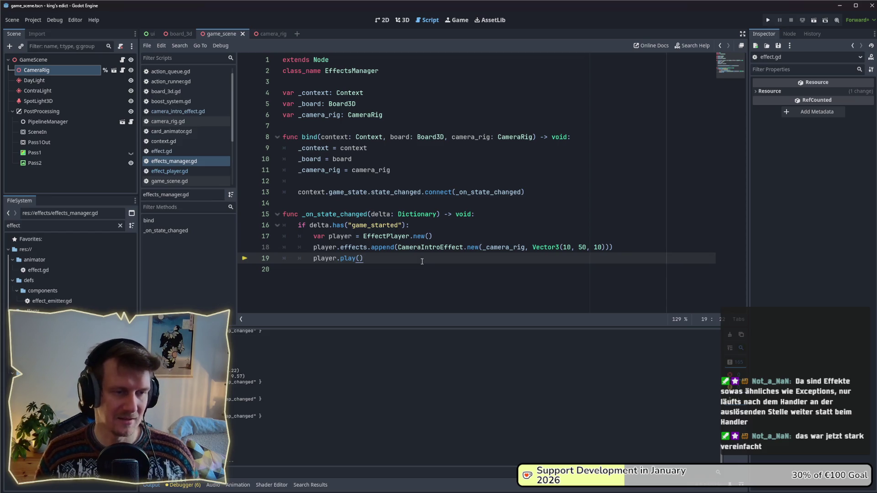
{"action": "left_click", "coordinate": [491, 236]}
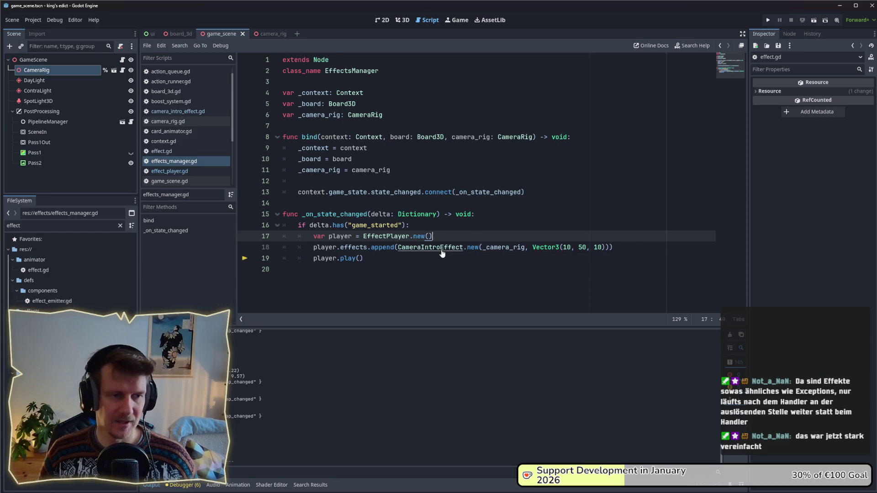
Rename class CameraIntroEffect to CameraMoveEffect, save, and rename its file to camera_move_effect.gd
{"action": "left_click", "coordinate": [445, 248], "text": "ctrl"}
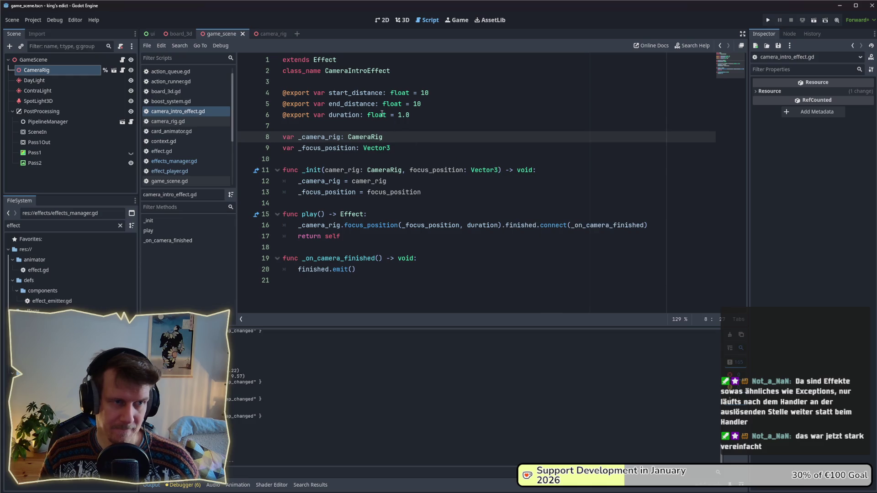
{"action": "left_click", "coordinate": [350, 71]}
{"action": "left_click_drag", "start_coordinate": [349, 71], "coordinate": [368, 71]}
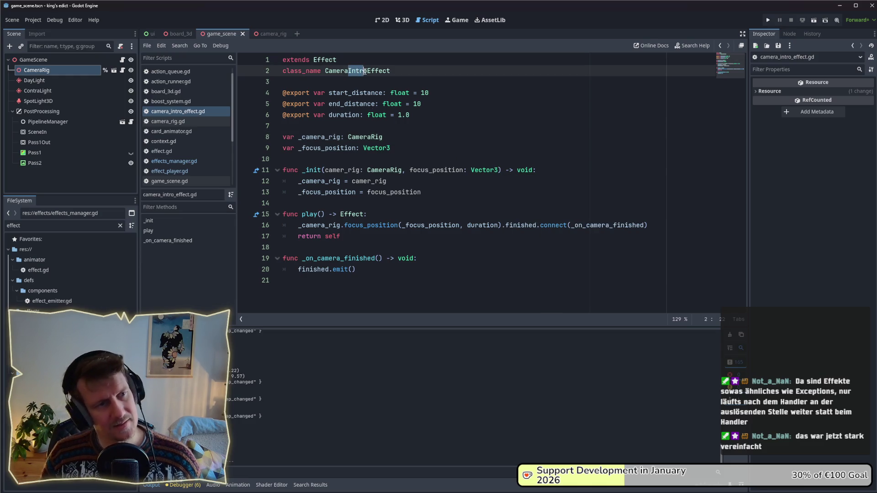
{"action": "type", "text": "Move"}
{"action": "key", "text": "ctrl+s"}
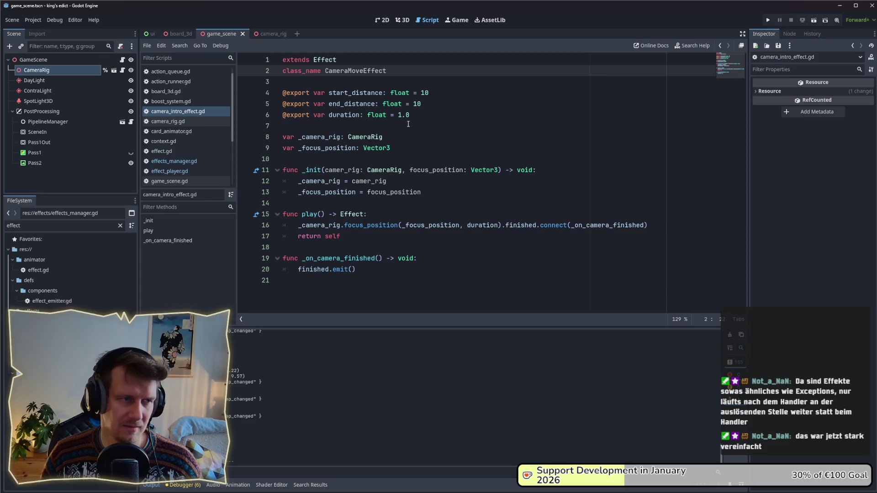
{"action": "left_click", "coordinate": [65, 322]}
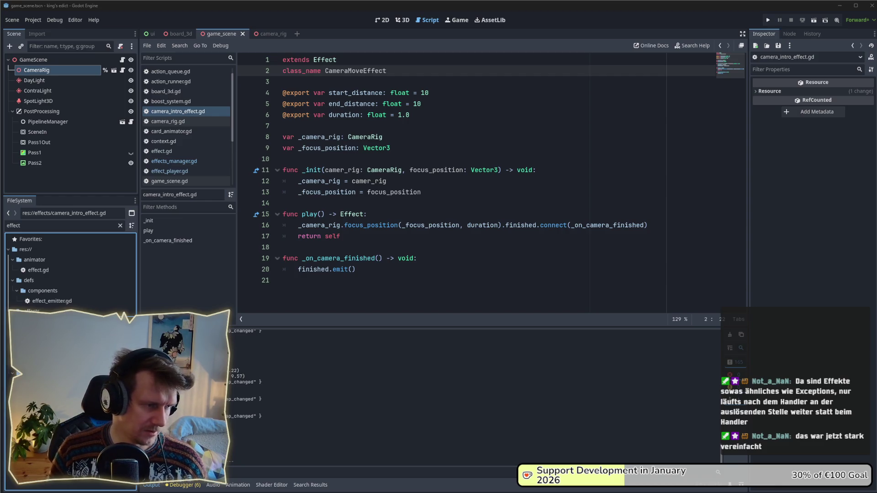
{"action": "key", "text": "Return"}
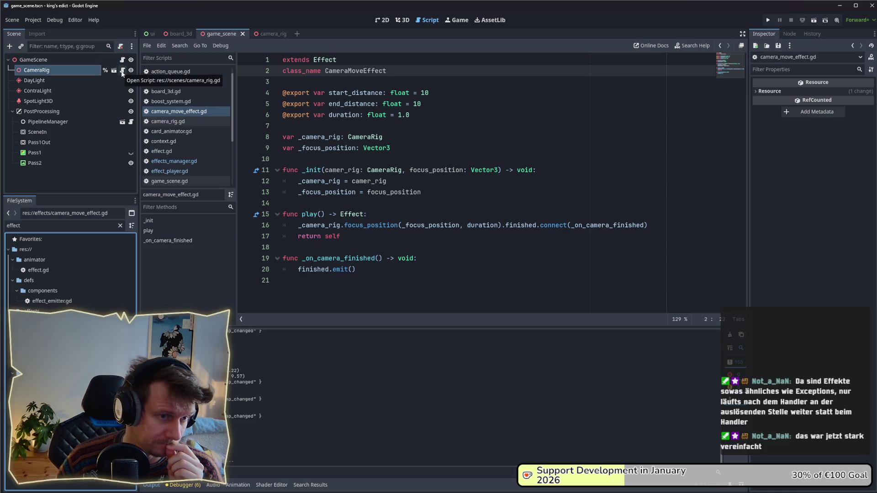
Review camera_move_effect.gd line by line, then switch to effect_player.gd
{"action": "left_click", "coordinate": [418, 122]}
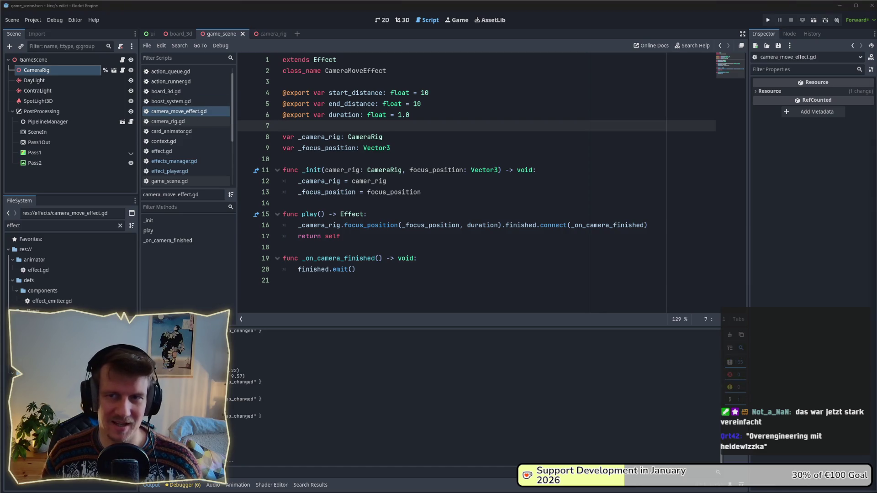
{"action": "left_click", "coordinate": [406, 214]}
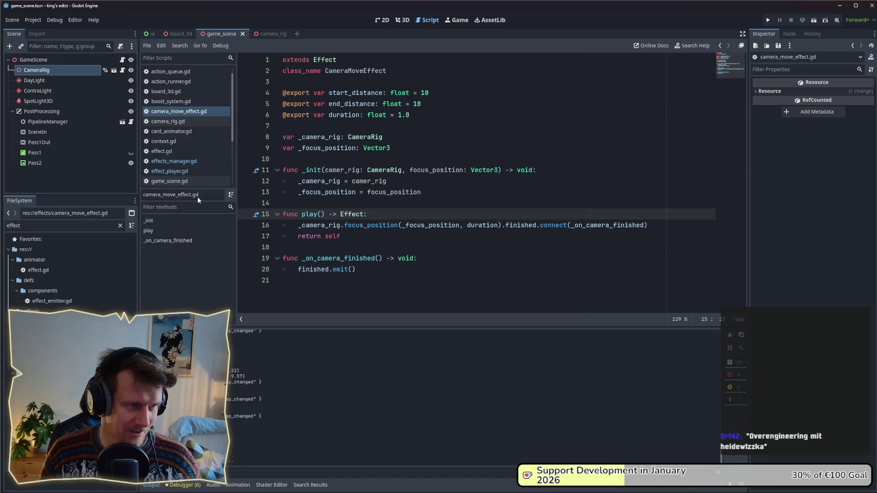
{"action": "left_click", "coordinate": [517, 162]}
{"action": "left_click", "coordinate": [494, 189]}
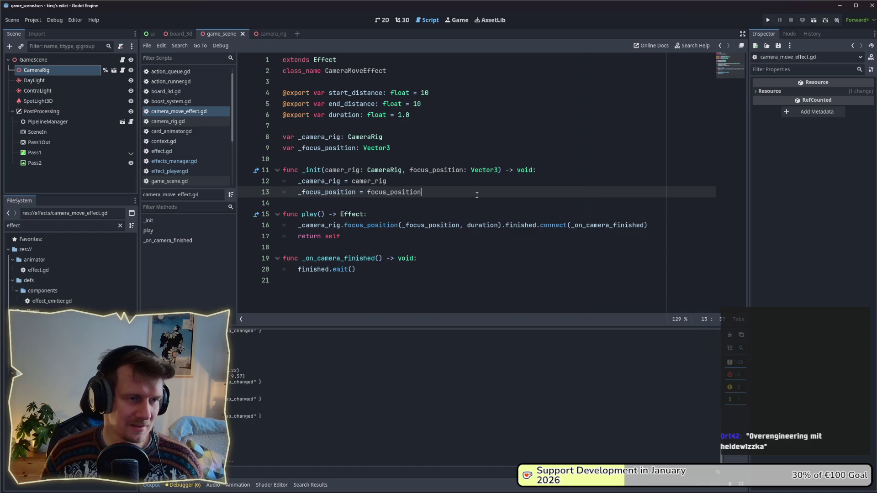
{"action": "left_click", "coordinate": [188, 172]}
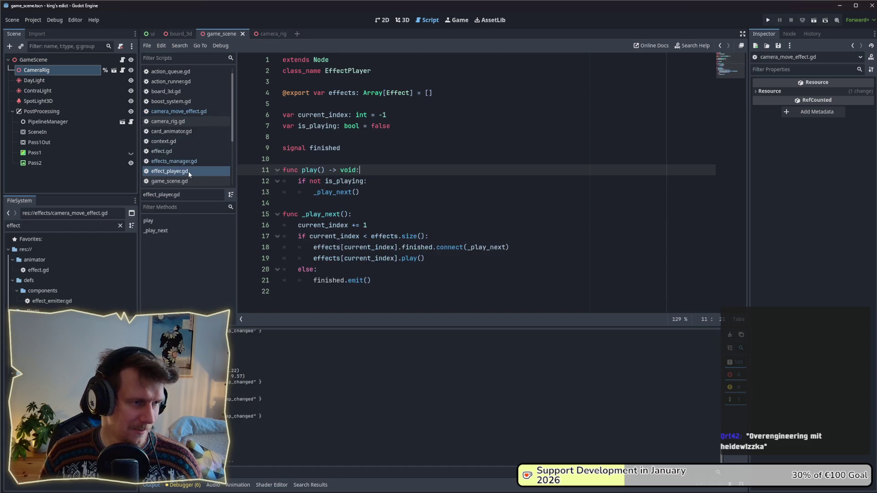
Replace the undeclared CameraIntroEffect reference on line 18 with CameraMoveEffect, checking effect_player.gd in between
{"action": "left_click", "coordinate": [188, 163]}
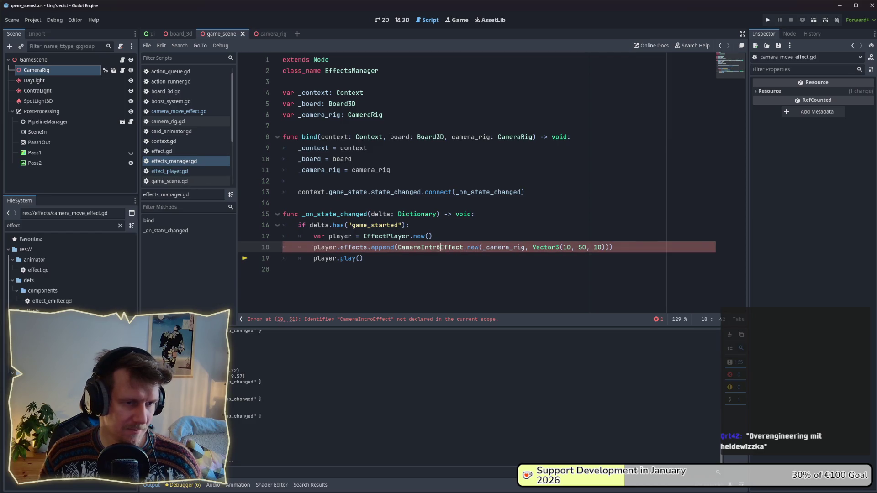
{"action": "key", "text": "BackSpace"}
{"action": "key", "text": "BackSpace"}
{"action": "key", "text": "BackSpace"}
{"action": "type", "text": "Move"}
{"action": "left_click", "coordinate": [449, 235]}
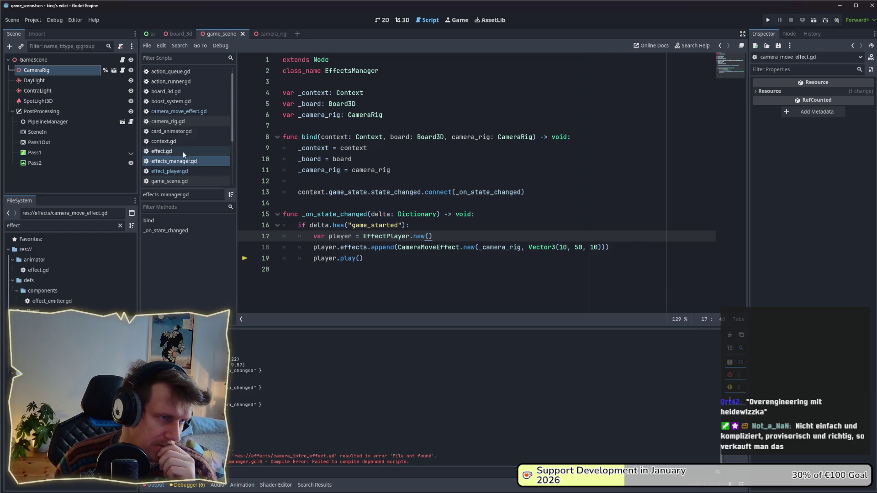
{"action": "left_click", "coordinate": [180, 171]}
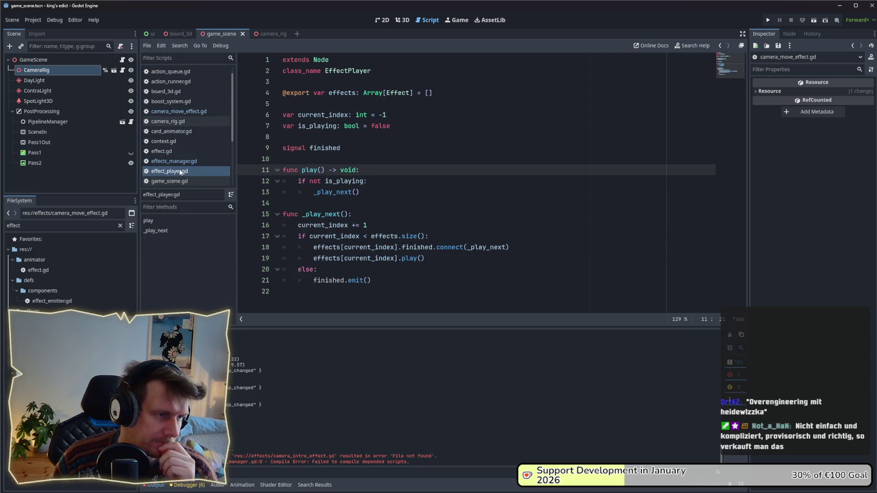
{"action": "left_click", "coordinate": [177, 161]}
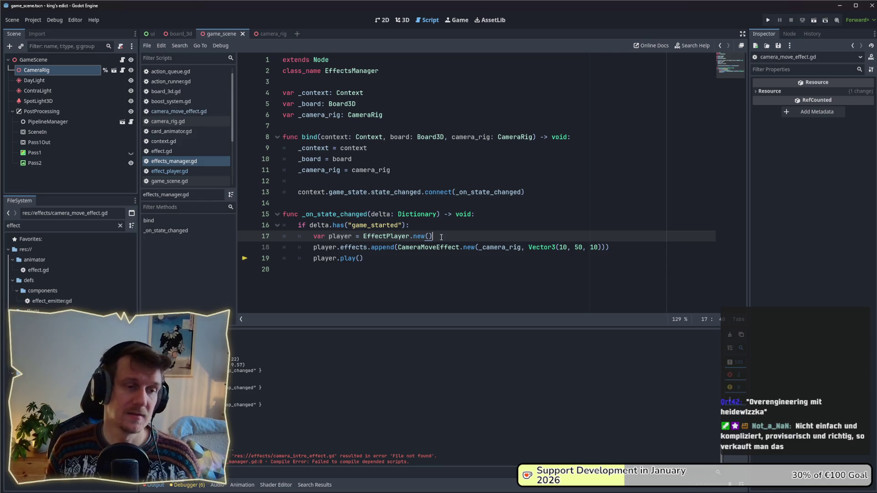
Add 'var player_id = _context.game_state.get_own_player_id()' above the player creation, followed by blank lines
{"action": "key", "text": "ctrl+shift+Return"}
{"action": "type", "text": "var context"}
{"action": "key", "text": "ctrl+BackSpace"}
{"action": "type", "text": "_"}
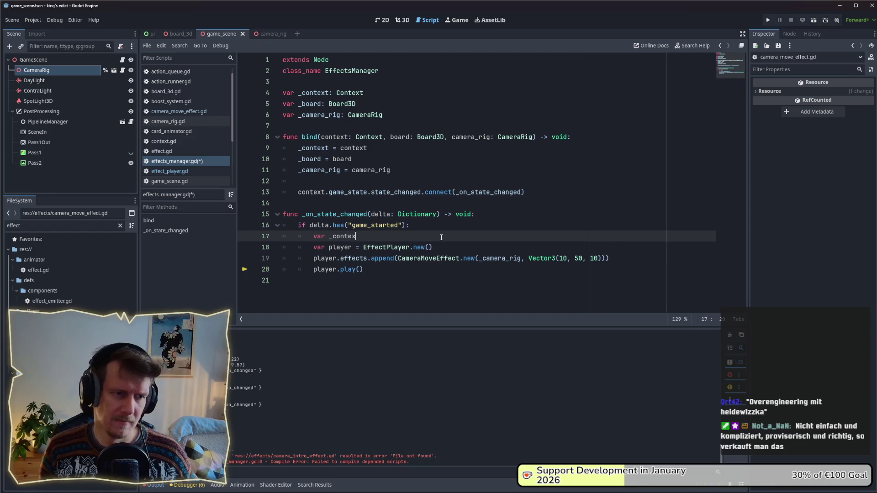
{"action": "type", "text": "game_state"}
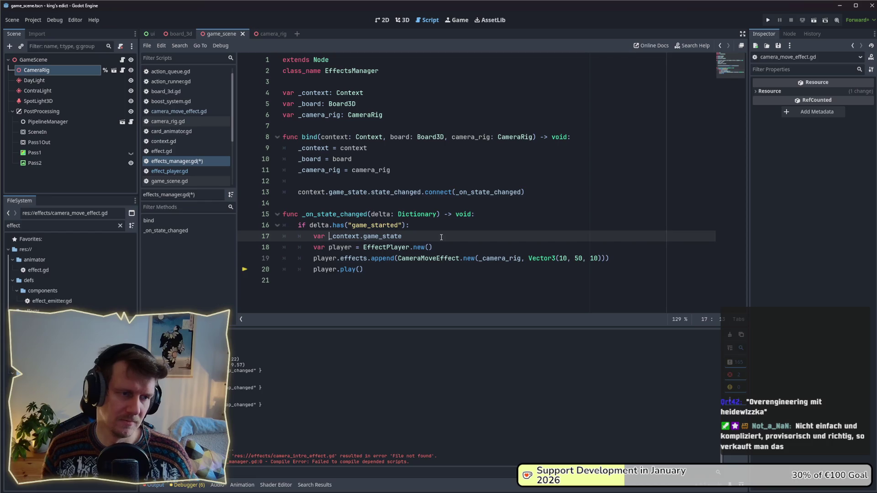
{"action": "type", "text": "player_id ="}
{"action": "key", "text": "End"}
{"action": "type", "text": ".get_"}
{"action": "key", "text": "Down"}
{"action": "key", "text": "Down"}
{"action": "key", "text": "Down"}
{"action": "key", "text": "Return"}
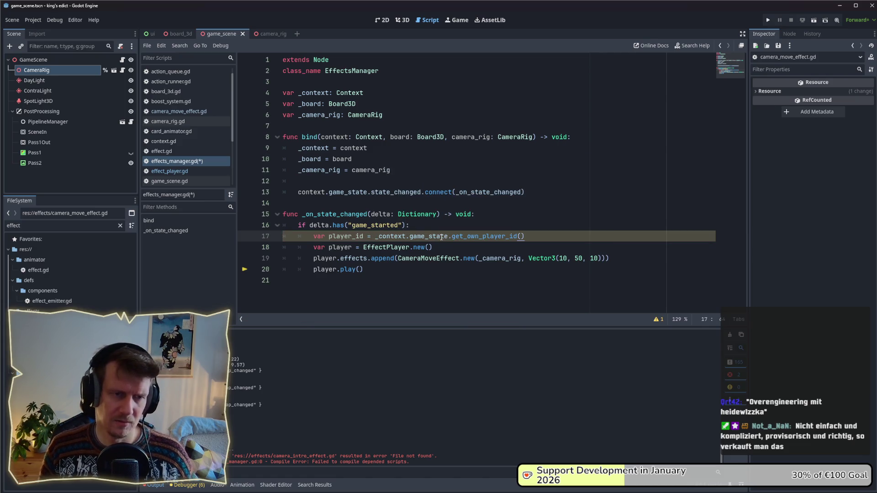
{"action": "key", "text": "Return"}
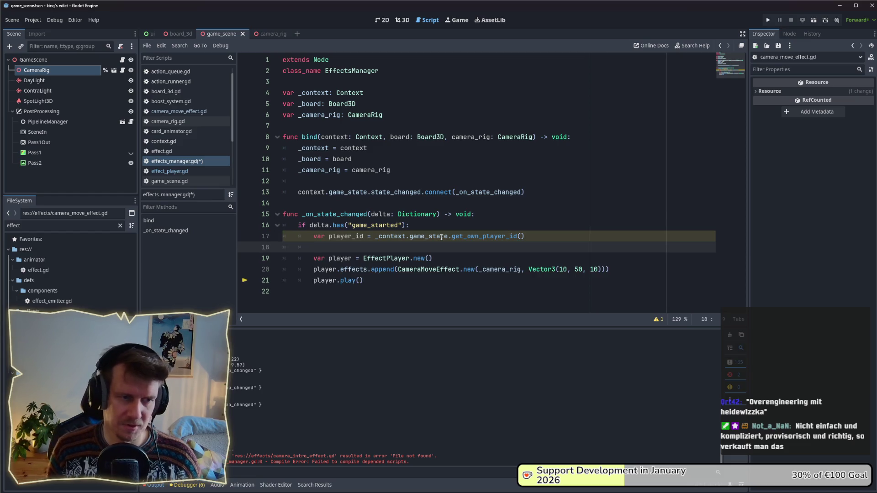
{"action": "key", "text": "Return"}
{"action": "key", "text": "Up"}
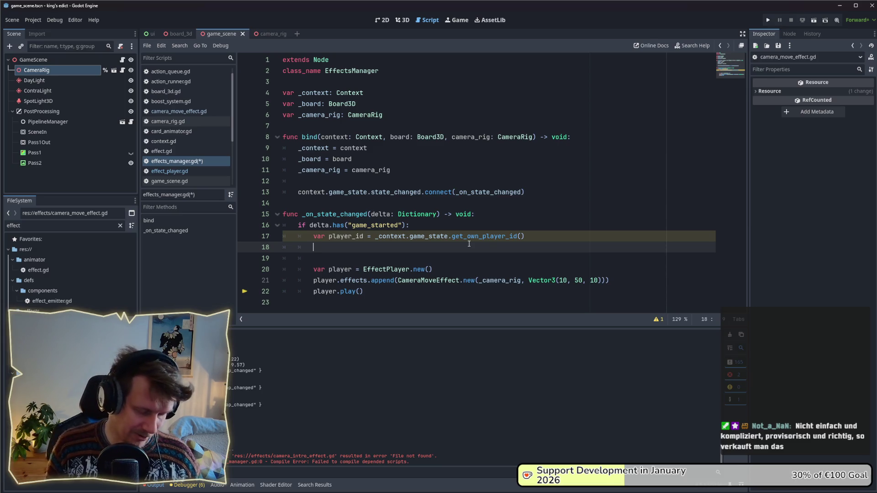
{"action": "type", "text": "var "}
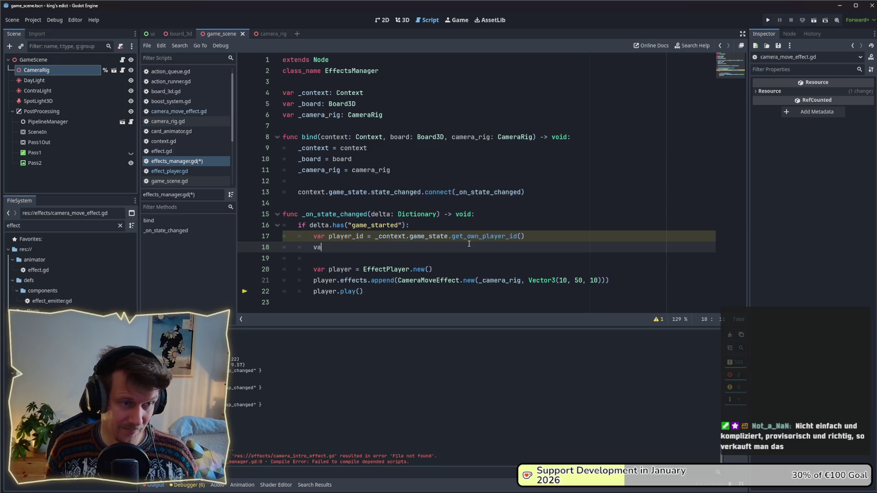
{"action": "type", "text": "player"}
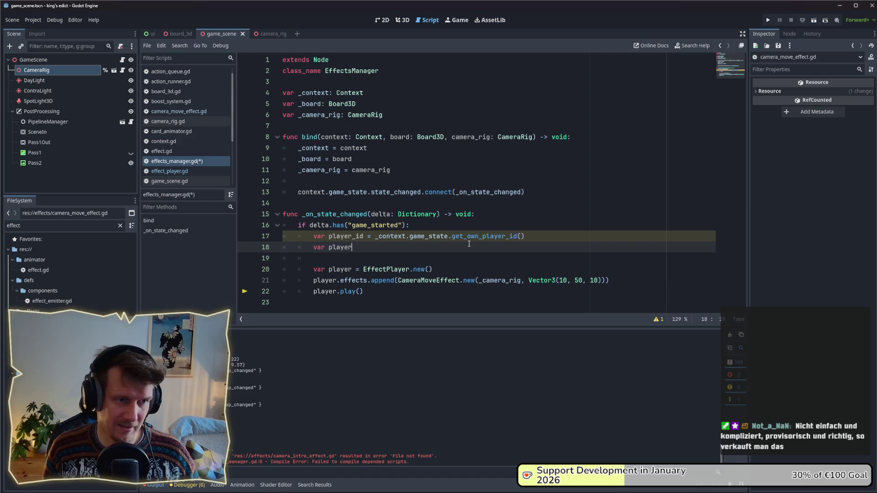
Start a 'var player_start_position =' declaration and cut the hard-coded Vector3(10, 50, 10) target
{"action": "key", "text": "BackSpace"}
{"action": "key", "text": "BackSpace"}
{"action": "key", "text": "BackSpace"}
{"action": "type", "text": "start"}
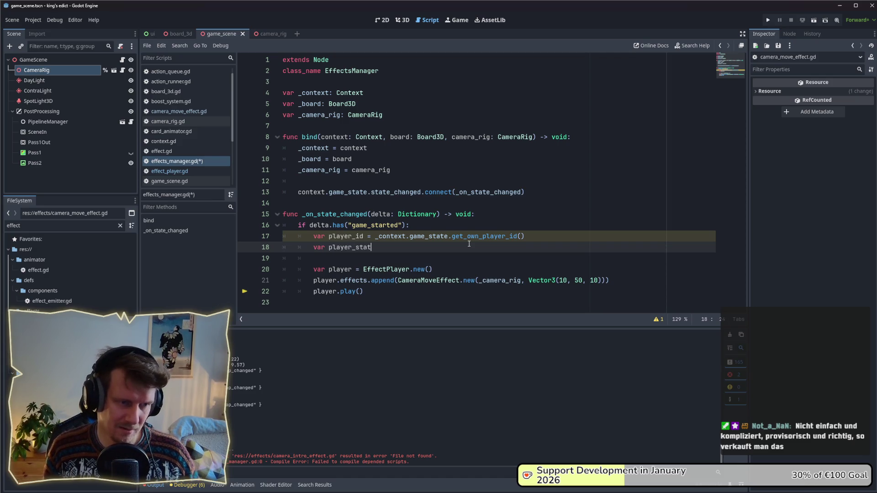
{"action": "type", "text": "_position ="}
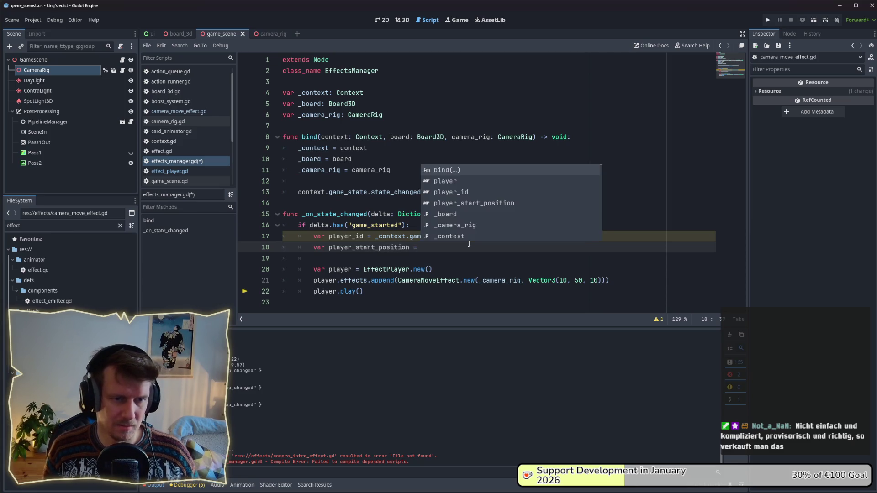
{"action": "key", "text": "Escape"}
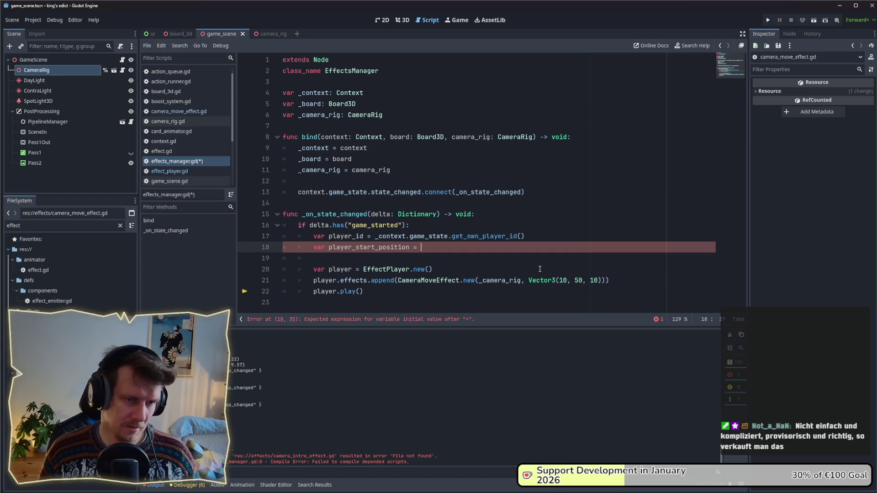
{"action": "left_click_drag", "start_coordinate": [529, 280], "coordinate": [599, 283]}
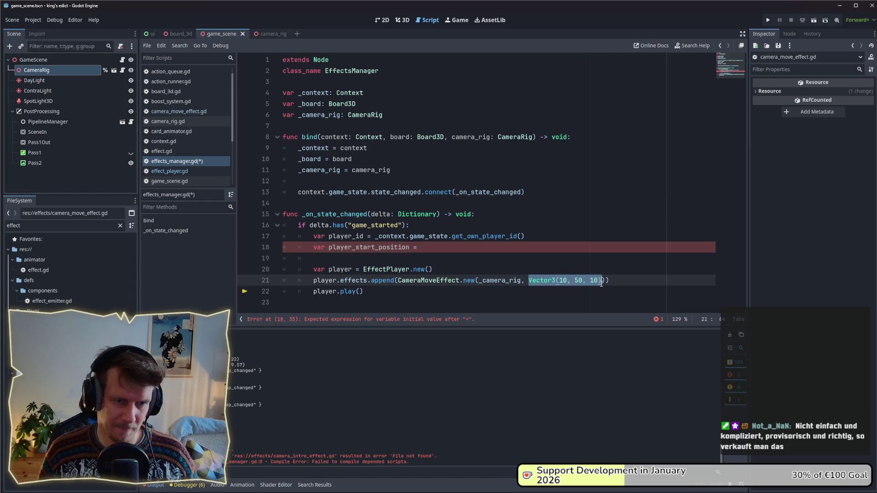
{"action": "key", "text": "ctrl+x"}
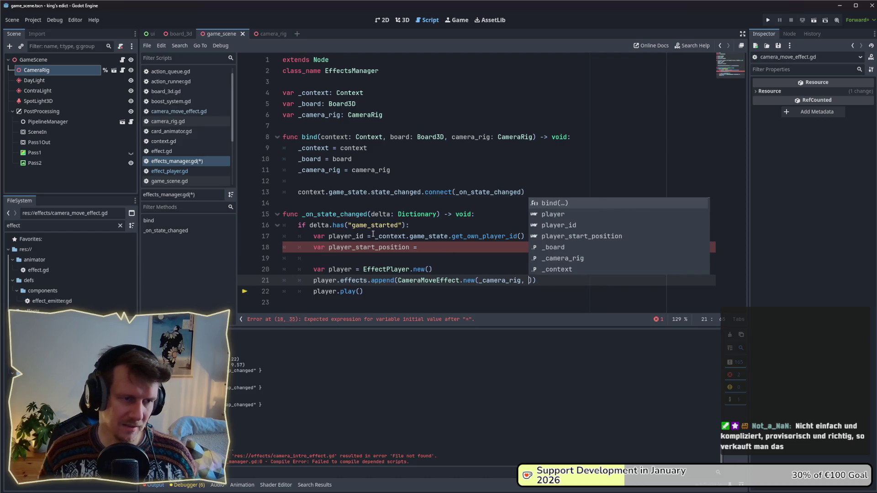
{"action": "left_click", "coordinate": [314, 247]}
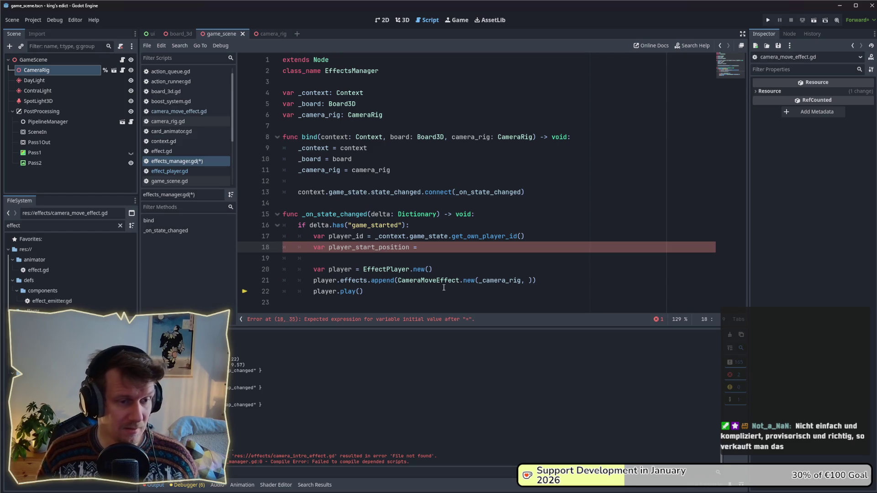
Pass player_start_position to CameraMoveEffect after _camera_rig and add a blank line above its declaration
{"action": "mouse_move", "coordinate": [503, 281]}
{"action": "left_click", "coordinate": [522, 280]}
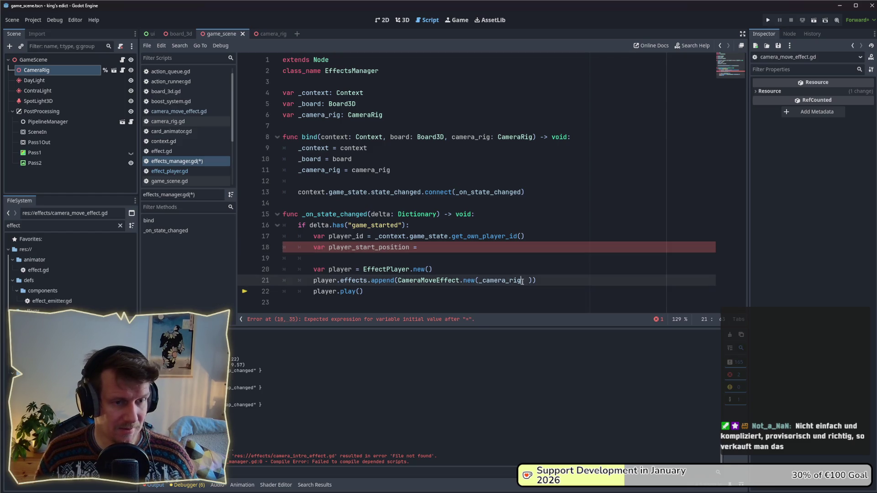
{"action": "type", "text": "player_start"}
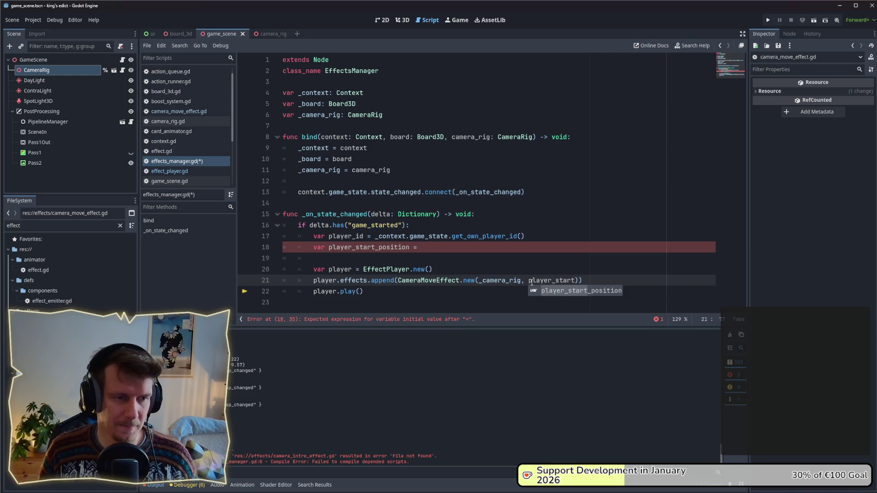
{"action": "key", "text": "Return"}
{"action": "key", "text": "Up"}
{"action": "key", "text": "Up"}
{"action": "key", "text": "Up"}
{"action": "key", "text": "Up"}
{"action": "key", "text": "Down"}
{"action": "key", "text": "Down"}
{"action": "key", "text": "Up"}
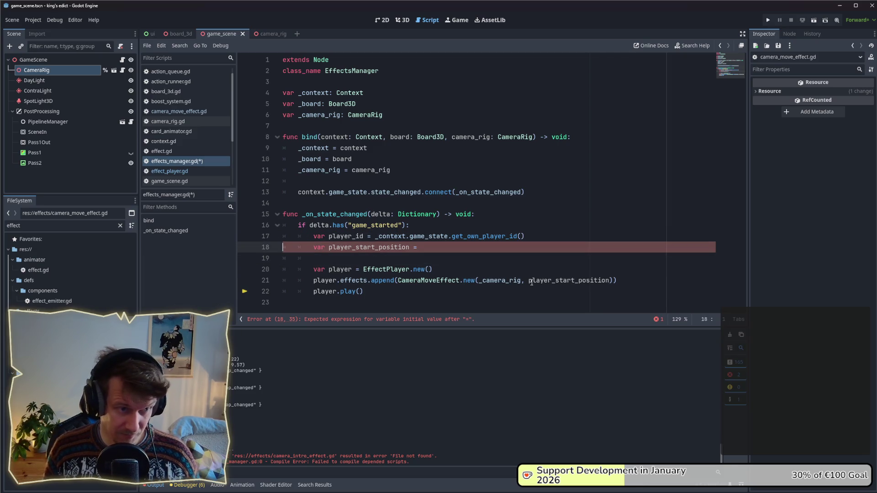
{"action": "key", "text": "Return"}
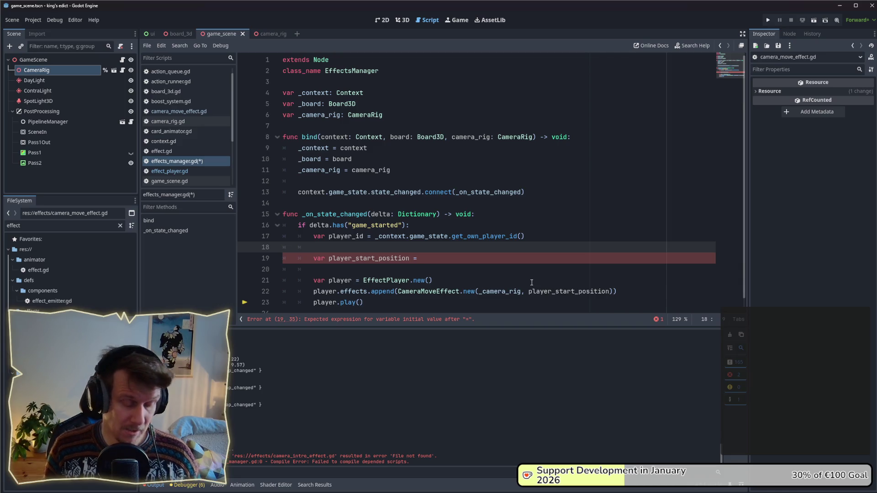
{"action": "type", "text": "get"}
{"action": "key", "text": "ctrl+space"}
{"action": "key", "text": "Escape"}
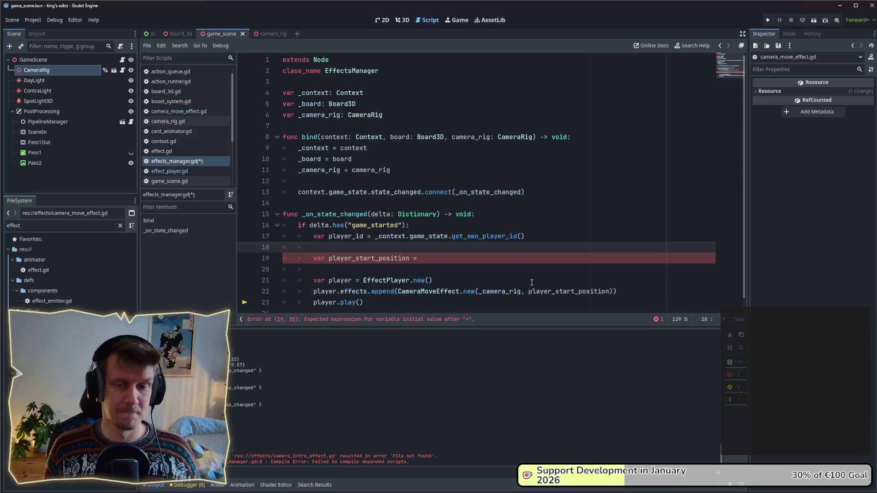
{"action": "key", "text": "ctrl+space"}
{"action": "key", "text": "Escape"}
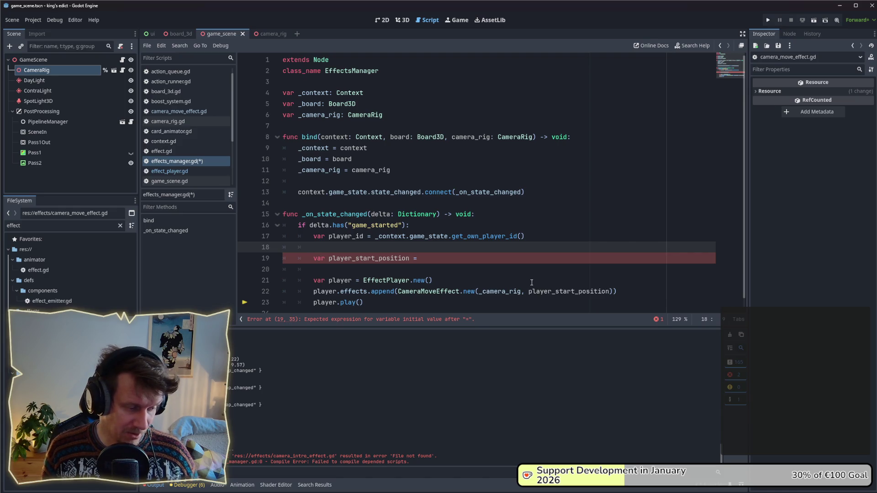
Begin a 'var tile_id = _context' declaration above the player_start_position line
{"action": "key", "text": "Return"}
{"action": "key", "text": "Return"}
{"action": "key", "text": "Up"}
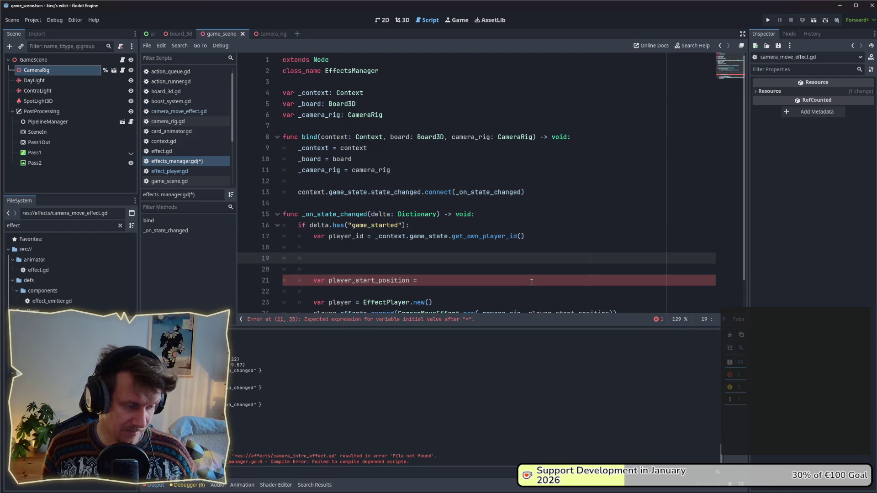
{"action": "type", "text": "f"}
{"action": "key", "text": "BackSpace"}
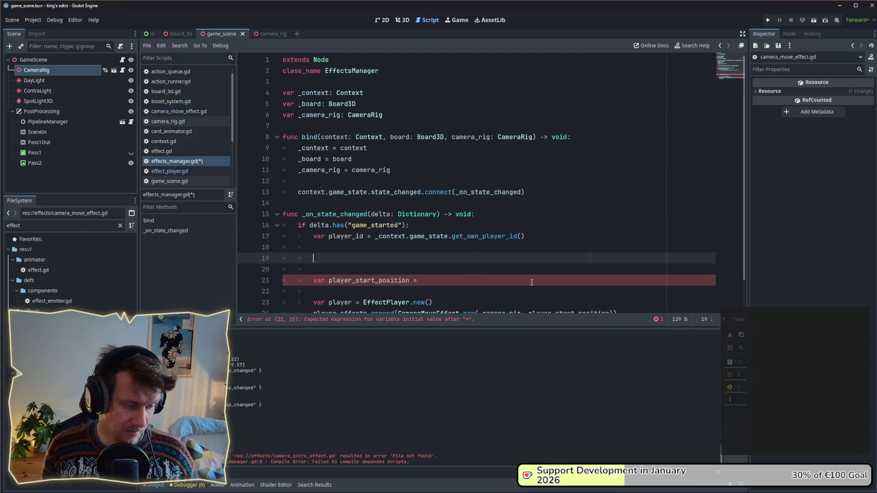
{"action": "type", "text": "ar tile_id = "}
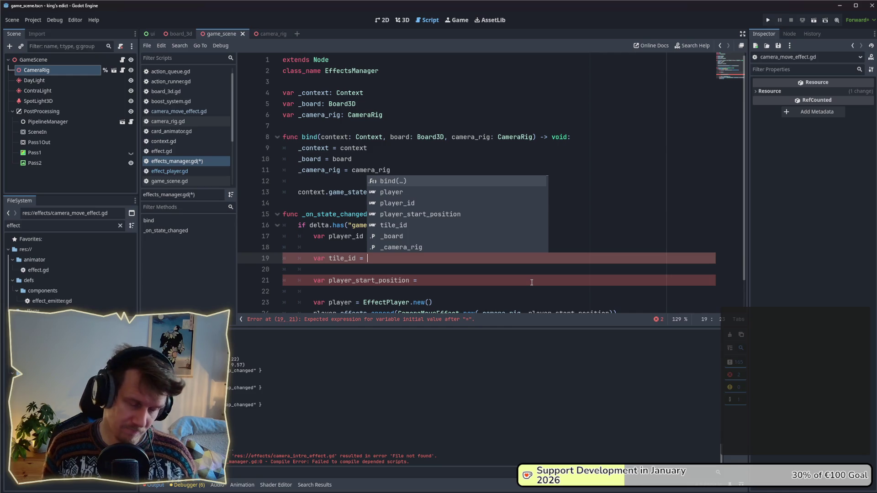
{"action": "type", "text": "fing"}
{"action": "key", "text": "BackSpace"}
{"action": "key", "text": "BackSpace"}
{"action": "key", "text": "BackSpace"}
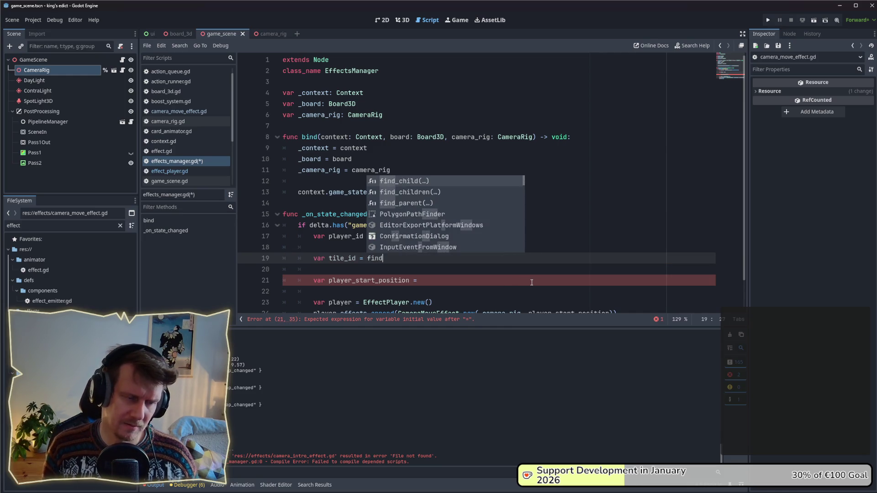
{"action": "type", "text": "c"}
{"action": "key", "text": "BackSpace"}
{"action": "type", "text": "_context."}
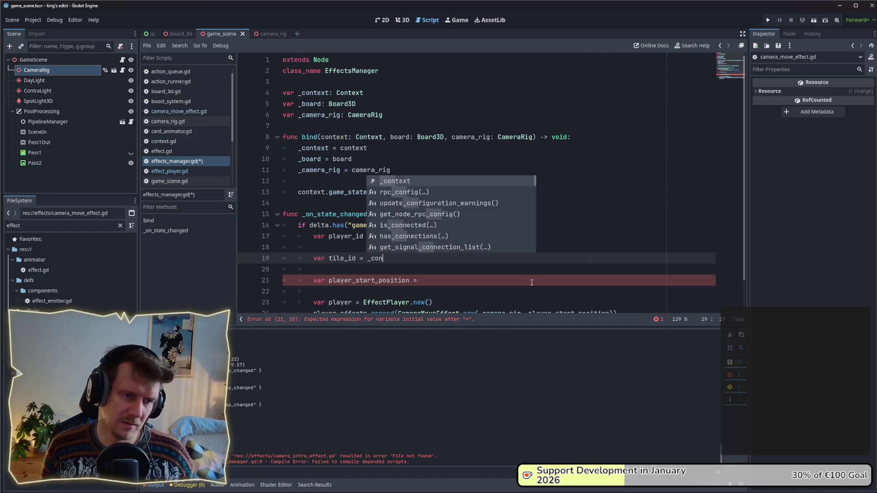
{"action": "type", "text": "game_state.g"}
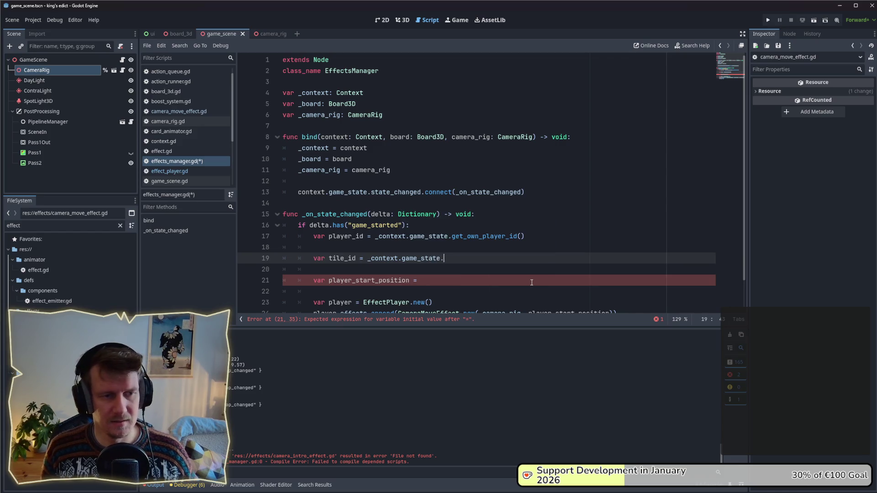